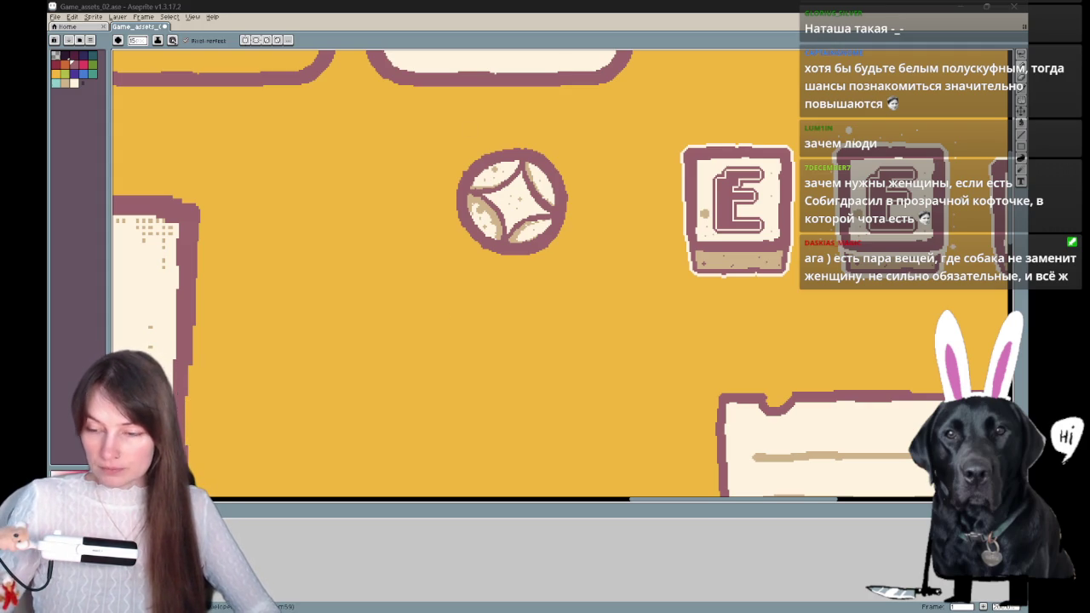
- Undo a stray test stroke and frame the pill bars and star ball with the Pencil ready
{"action": "left_click_drag", "start_coordinate": [422, 300], "coordinate": [485, 336]}
{"action": "key", "text": "ctrl+z"}
{"action": "scroll", "coordinate": [502, 335], "scroll_direction": "down", "scroll_amount": 1}
{"action": "scroll", "coordinate": [503, 334], "scroll_direction": "down", "scroll_amount": 2}
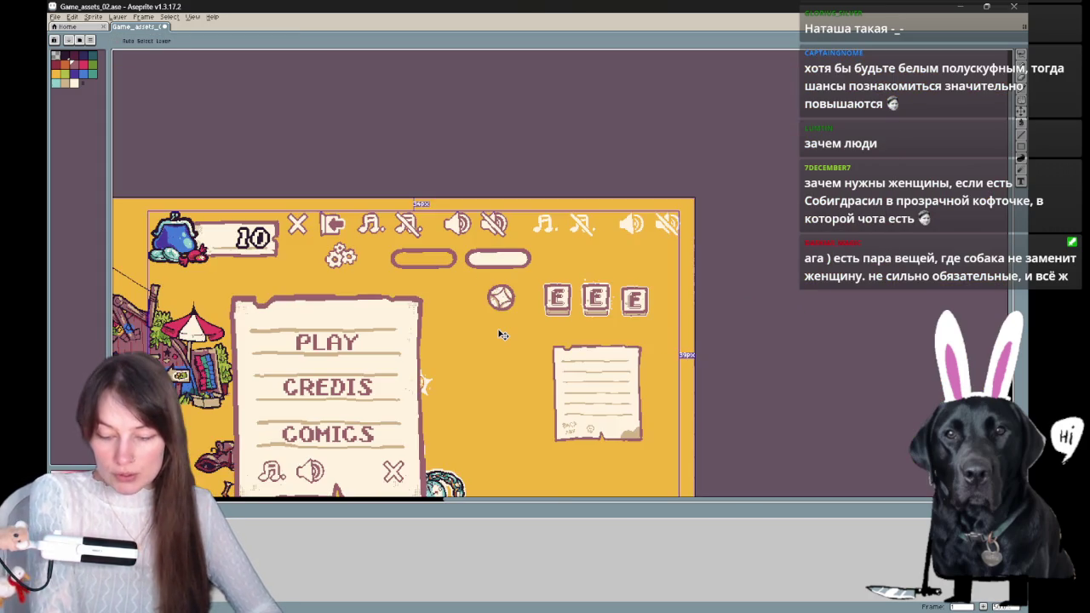
{"action": "scroll", "coordinate": [596, 315], "scroll_direction": "up", "scroll_amount": 1}
{"action": "scroll", "coordinate": [852, 290], "scroll_direction": "up", "scroll_amount": 1}
{"action": "scroll", "coordinate": [852, 289], "scroll_direction": "up", "scroll_amount": 1}
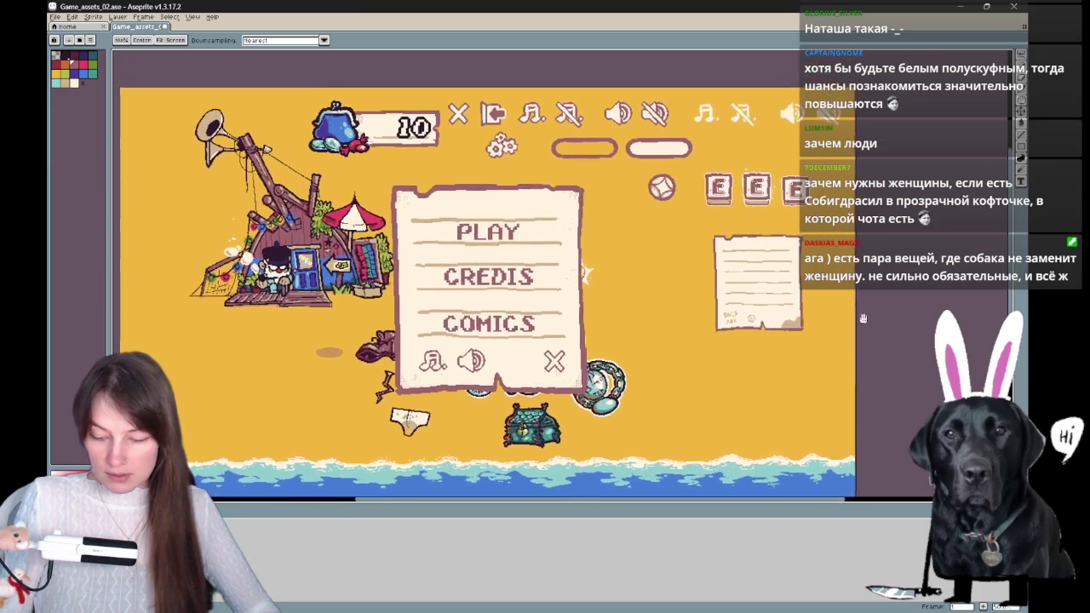
{"action": "key", "text": "b"}
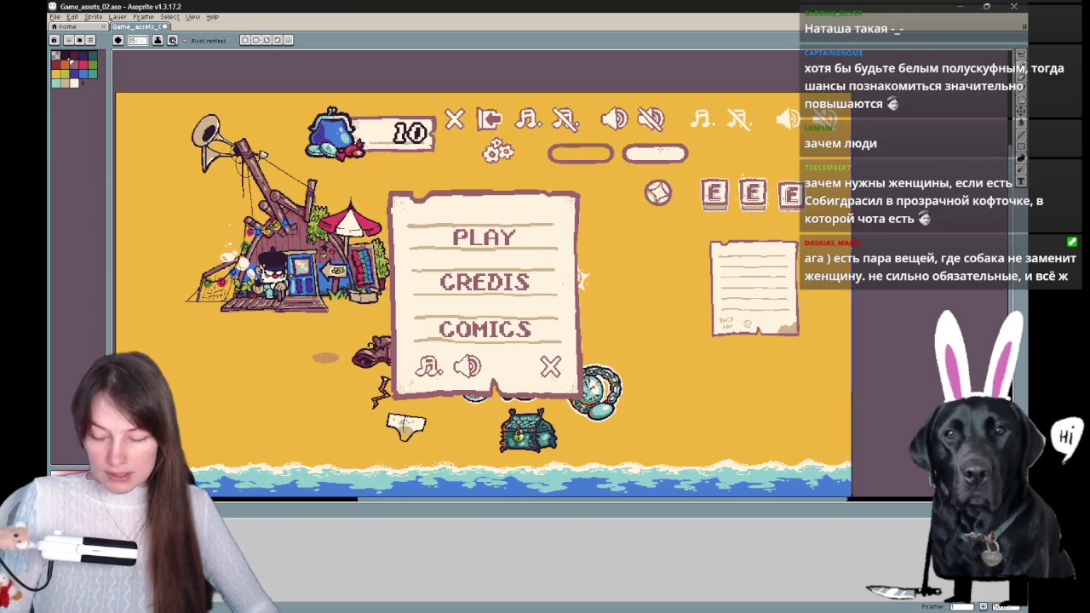
{"action": "scroll", "coordinate": [617, 157], "scroll_direction": "up", "scroll_amount": 3}
{"action": "left_click_drag", "start_coordinate": [616, 159], "coordinate": [326, 321]}
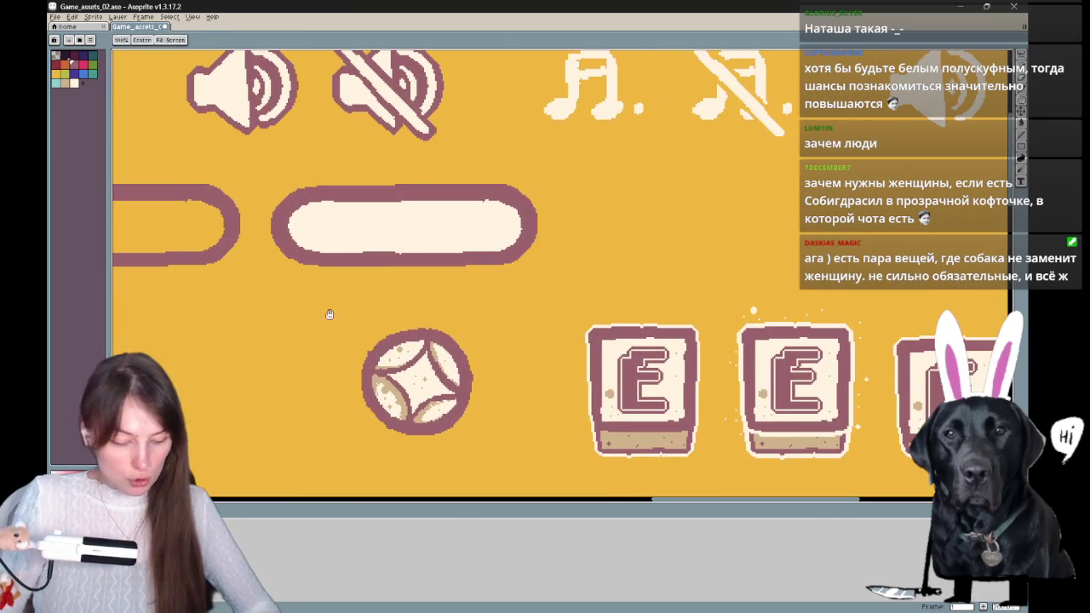
- Sample the ball's tan and draw a shadow line inside the pill bar's lower edge
{"action": "key", "text": "alt"}
{"action": "left_click", "coordinate": [396, 384], "text": "alt"}
{"action": "left_click_drag", "start_coordinate": [298, 218], "coordinate": [504, 232]}
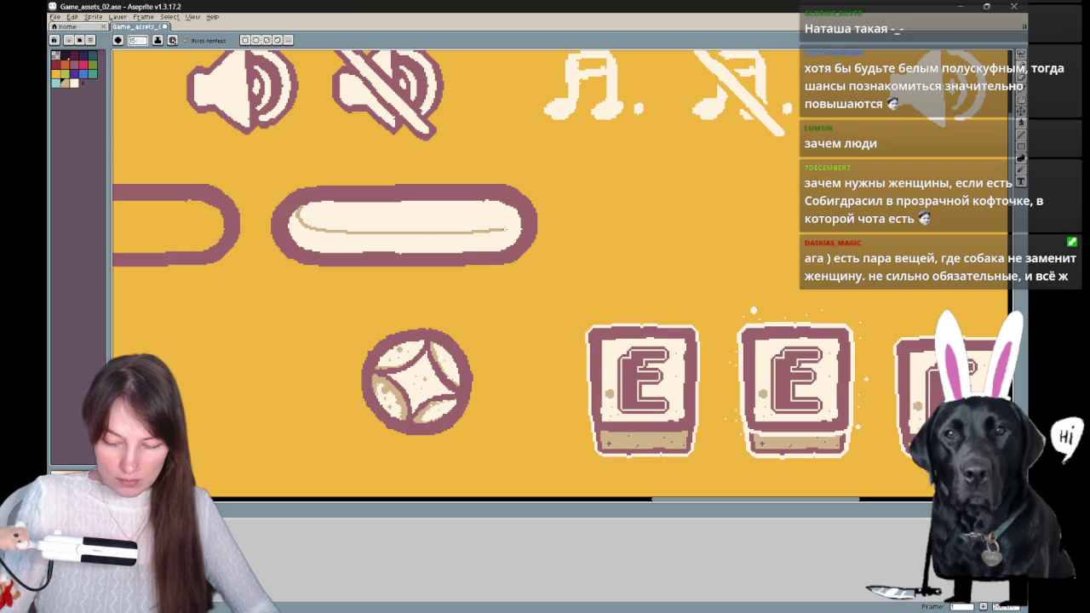
{"action": "key", "text": "ctrl+z"}
{"action": "mouse_move", "coordinate": [301, 207]}
{"action": "left_mouse_down"}
{"action": "mouse_move", "coordinate": [305, 228]}
{"action": "mouse_move", "coordinate": [482, 235]}
{"action": "left_mouse_up"}
{"action": "key", "text": "ctrl+z"}
{"action": "mouse_move", "coordinate": [298, 208]}
{"action": "left_mouse_down"}
{"action": "mouse_move", "coordinate": [303, 228]}
{"action": "mouse_move", "coordinate": [518, 230]}
{"action": "left_mouse_up"}
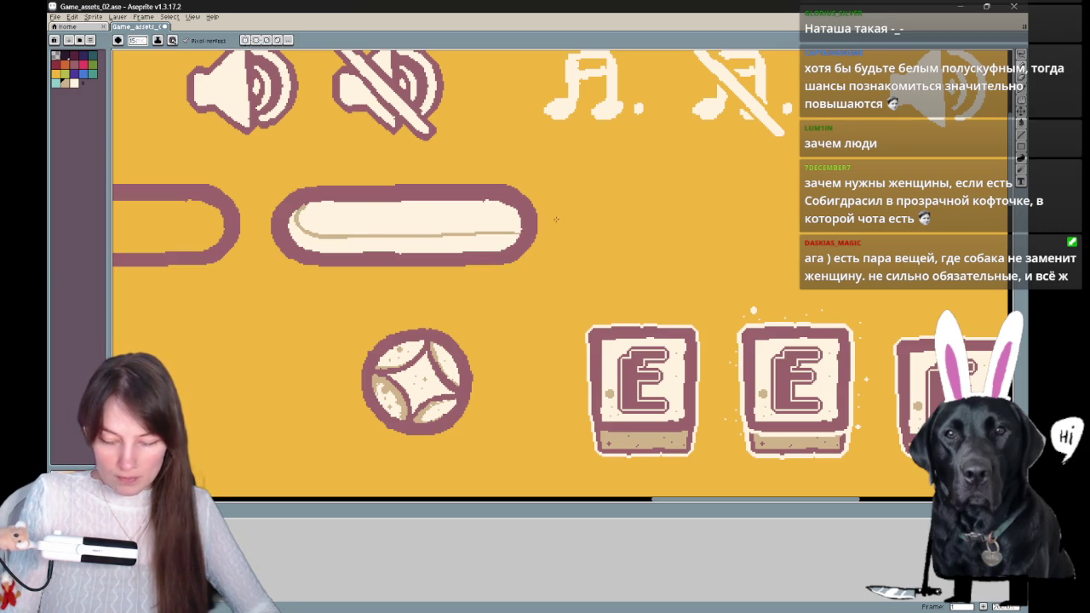
- Bucket-fill the strip below that line with tan to finish the bar's lower shadow
{"action": "key", "text": "g"}
{"action": "left_click", "coordinate": [408, 240]}
{"action": "key", "text": "b"}
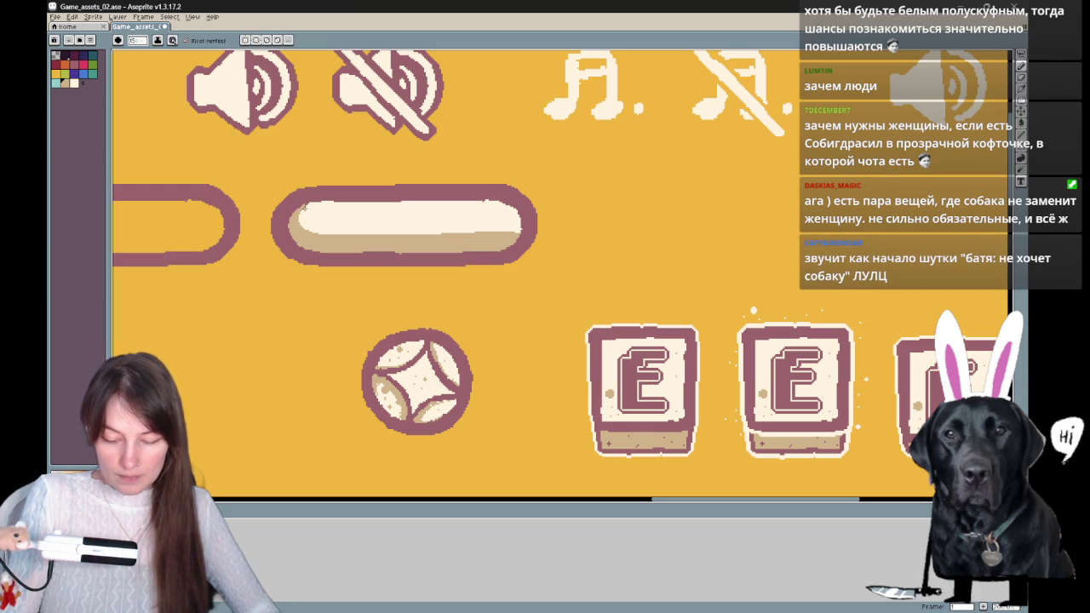
{"action": "mouse_move", "coordinate": [613, 233]}
{"action": "left_mouse_down"}
{"action": "mouse_move", "coordinate": [712, 213]}
{"action": "mouse_move", "coordinate": [673, 235]}
{"action": "mouse_move", "coordinate": [625, 228]}
{"action": "left_mouse_up"}
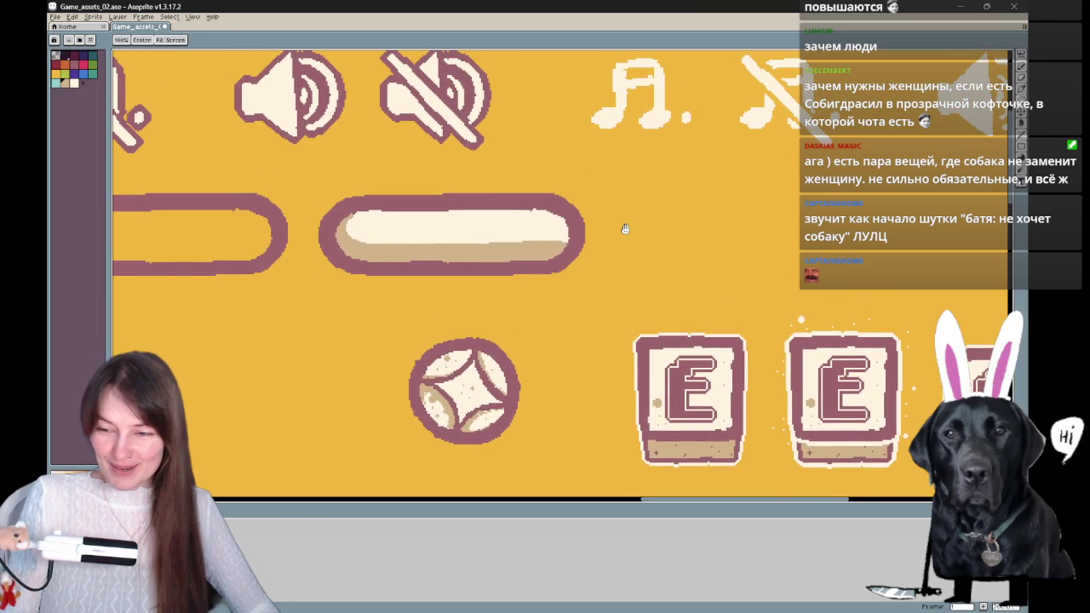
{"action": "key", "text": "i"}
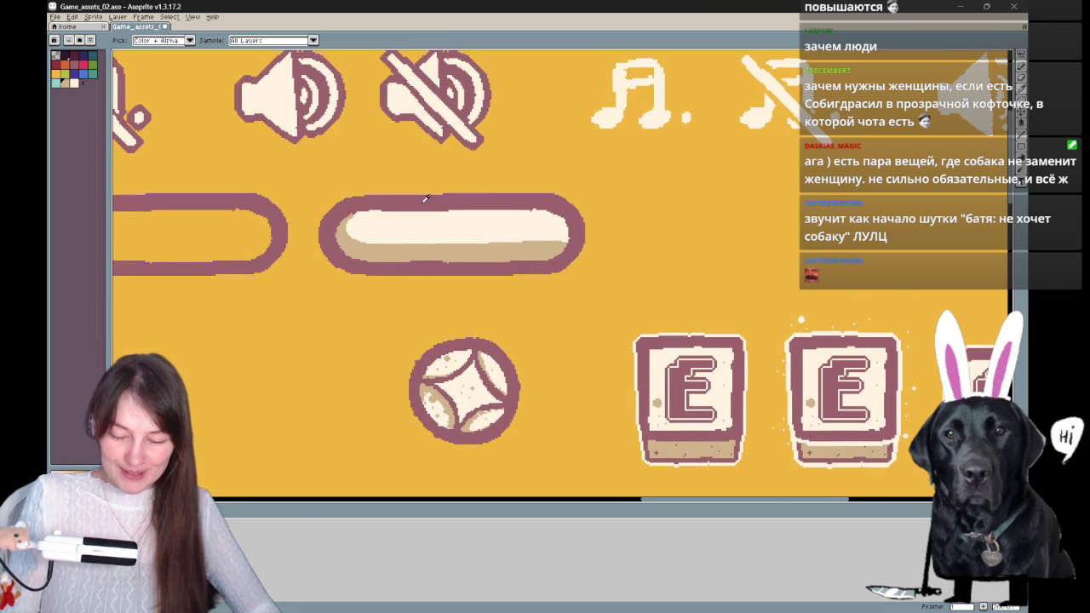
{"action": "key", "text": "b"}
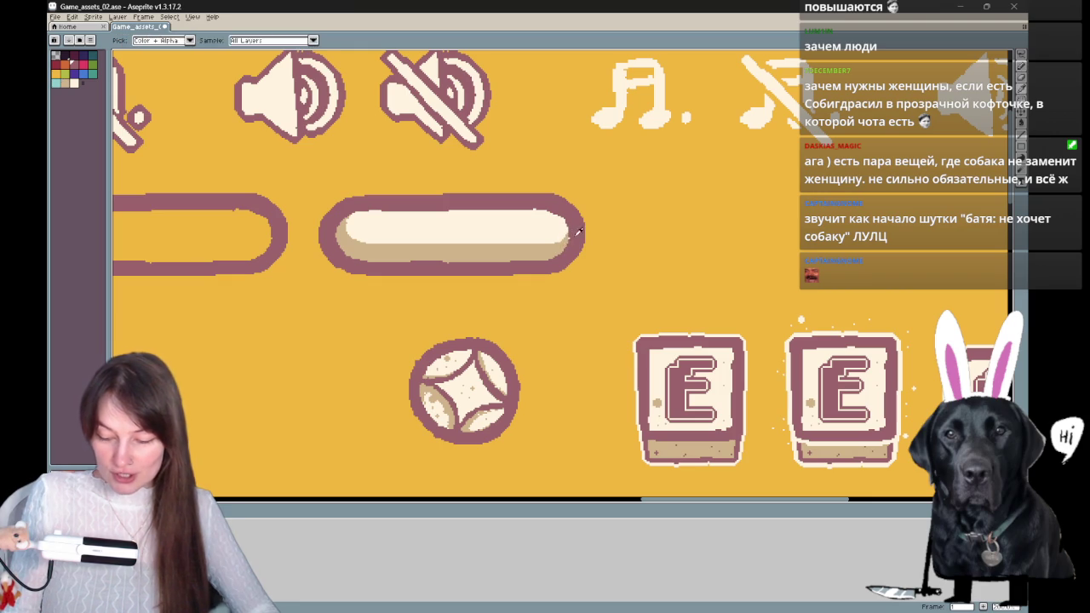
{"action": "scroll", "coordinate": [676, 264], "scroll_direction": "up", "scroll_amount": 1}
{"action": "scroll", "coordinate": [652, 258], "scroll_direction": "down", "scroll_amount": 1}
{"action": "key", "text": "v"}
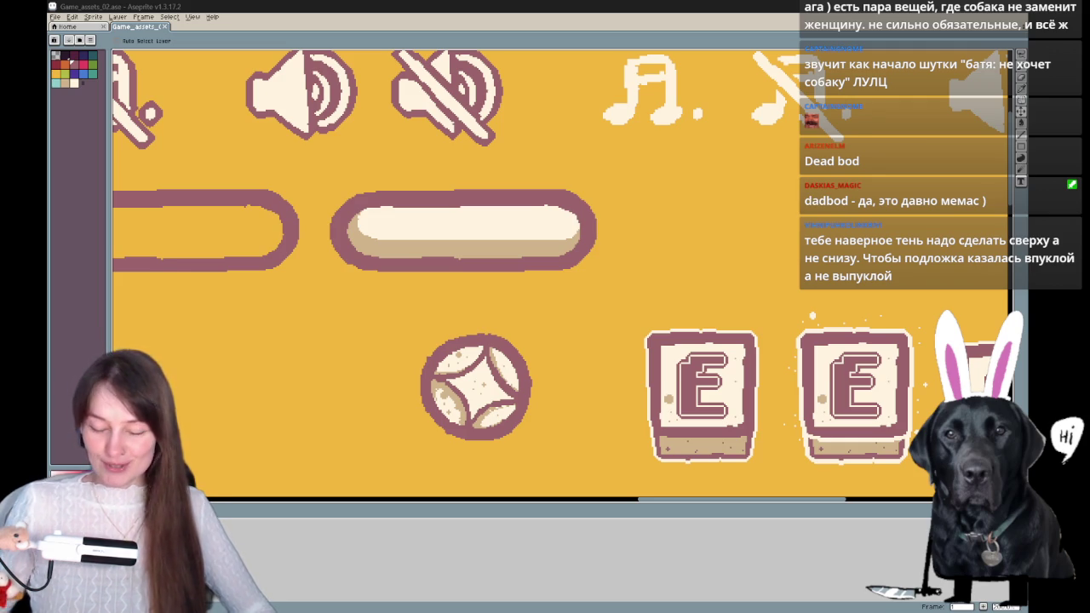
{"action": "mouse_move", "coordinate": [672, 223]}
{"action": "left_mouse_down"}
{"action": "mouse_move", "coordinate": [711, 225]}
{"action": "mouse_move", "coordinate": [673, 246]}
{"action": "left_mouse_up"}
{"action": "left_click_drag", "start_coordinate": [609, 307], "coordinate": [753, 270]}
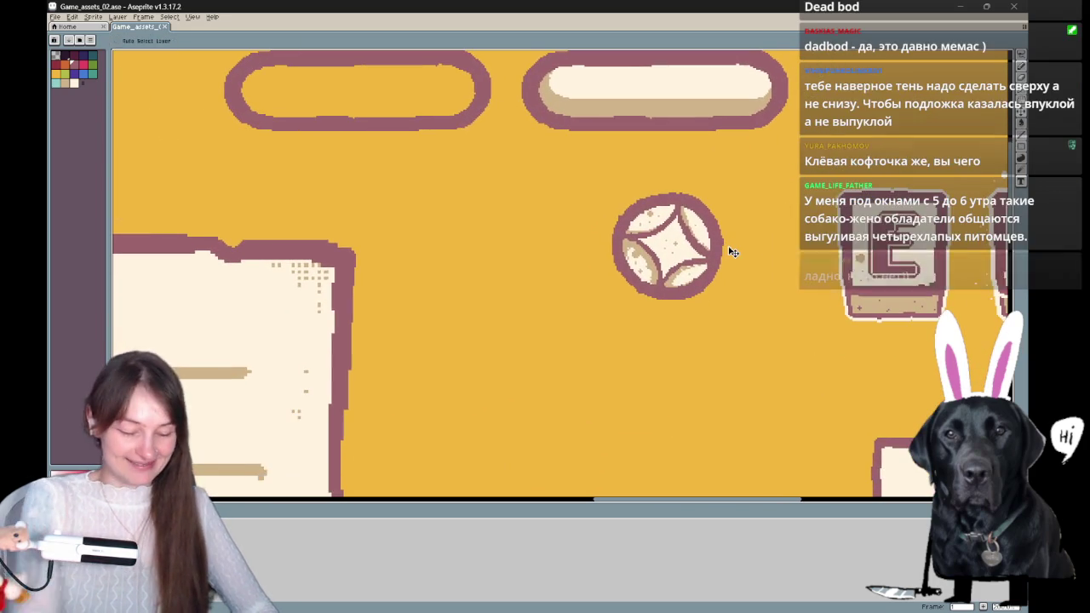
{"action": "scroll", "coordinate": [732, 260], "scroll_direction": "down", "scroll_amount": 5}
{"action": "left_click_drag", "start_coordinate": [637, 332], "coordinate": [508, 253]}
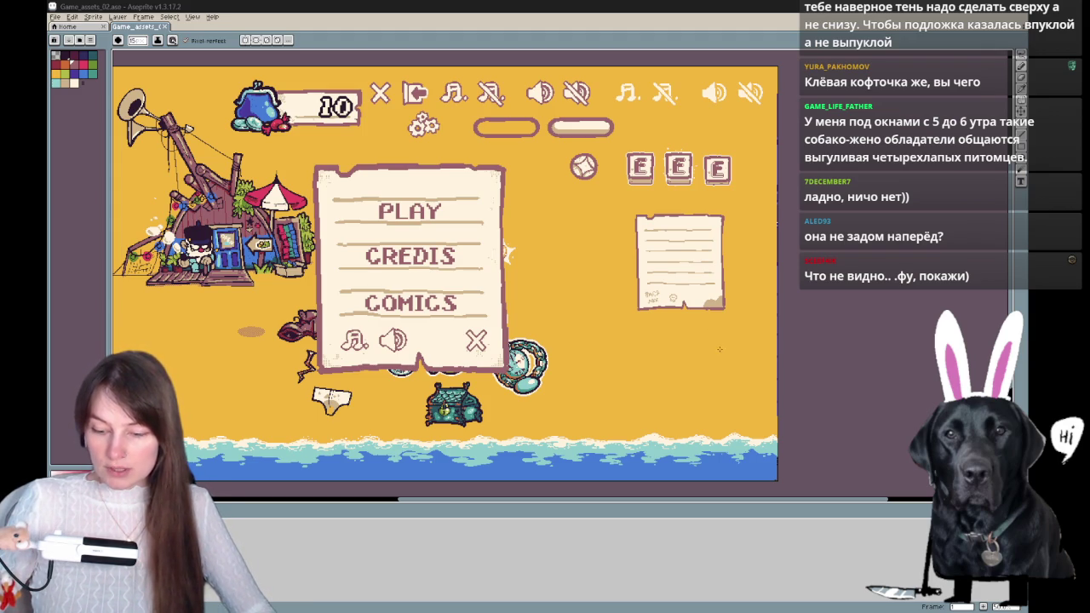
- Lasso the shaded pill bar and place a copy right beside the original
{"action": "scroll", "coordinate": [616, 137], "scroll_direction": "up", "scroll_amount": 3}
{"action": "mouse_move", "coordinate": [758, 162]}
{"action": "left_mouse_down"}
{"action": "mouse_move", "coordinate": [698, 219]}
{"action": "mouse_move", "coordinate": [447, 253]}
{"action": "mouse_move", "coordinate": [455, 247]}
{"action": "left_mouse_up"}
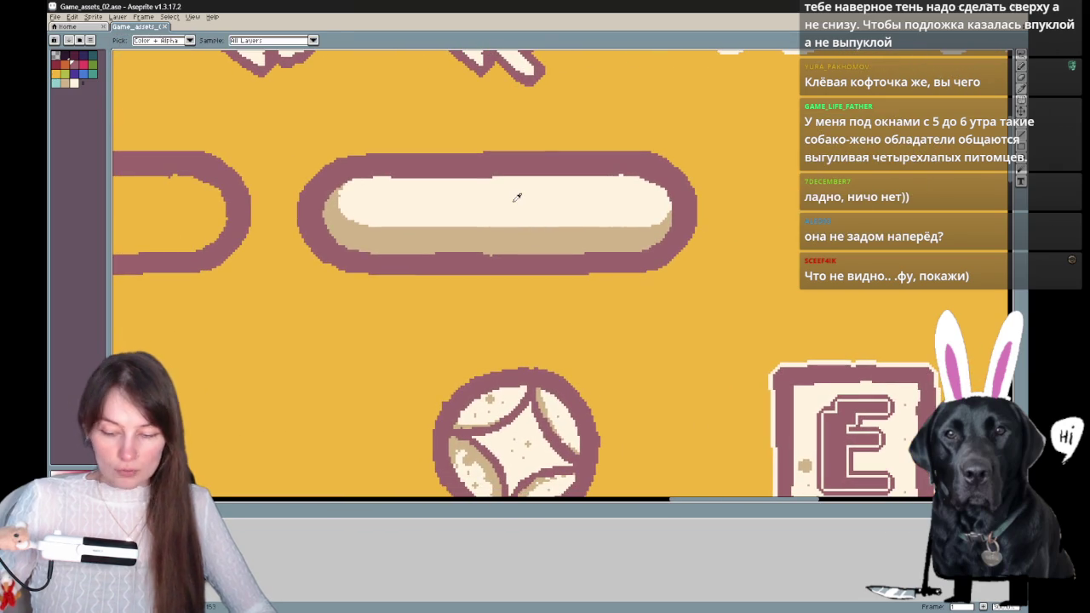
{"action": "key", "text": "q"}
{"action": "mouse_move", "coordinate": [359, 311]}
{"action": "left_mouse_down"}
{"action": "mouse_move", "coordinate": [529, 116]}
{"action": "mouse_move", "coordinate": [316, 307]}
{"action": "left_mouse_up"}
{"action": "mouse_move", "coordinate": [377, 224]}
{"action": "left_mouse_down"}
{"action": "mouse_move", "coordinate": [784, 208]}
{"action": "mouse_move", "coordinate": [787, 223]}
{"action": "left_mouse_up"}
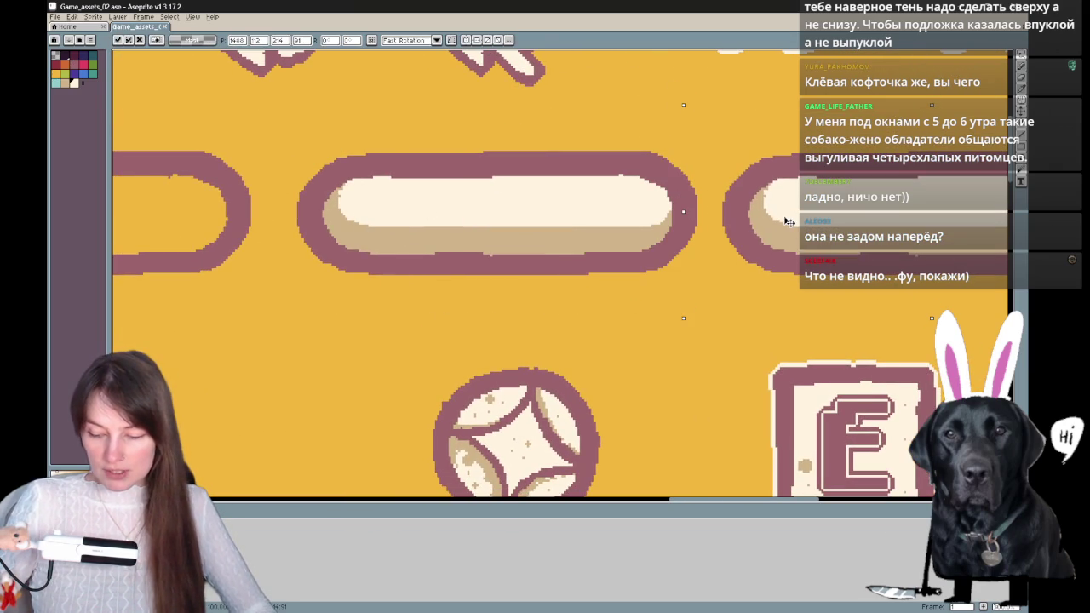
{"action": "left_click_drag", "start_coordinate": [862, 198], "coordinate": [411, 220]}
{"action": "key", "text": "ctrl+d"}
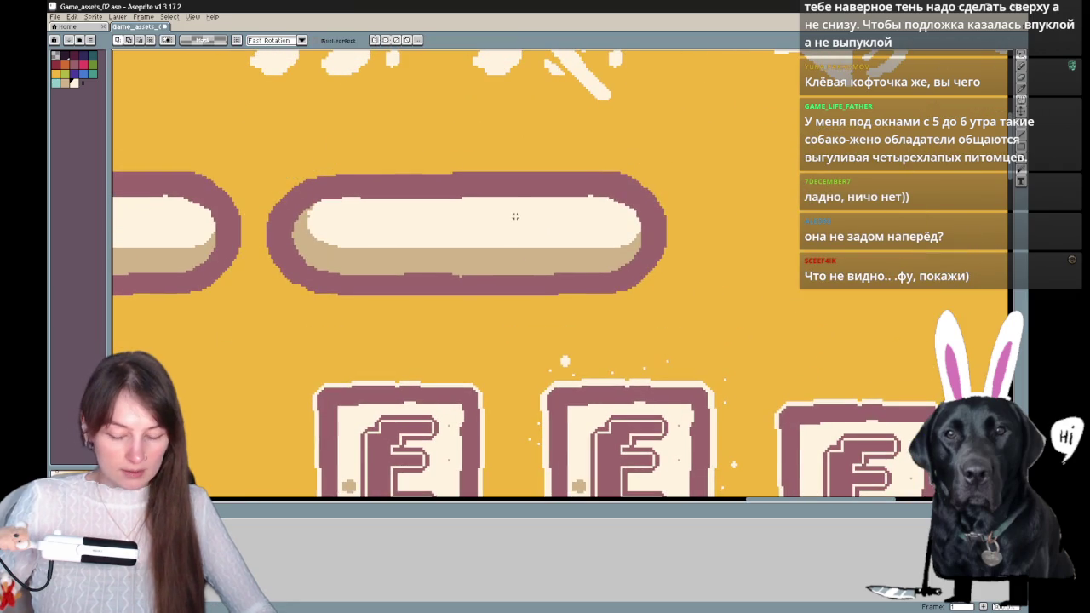
- Fill the copy's tan bottom shadow back to cream
{"action": "left_click_drag", "start_coordinate": [486, 307], "coordinate": [509, 345]}
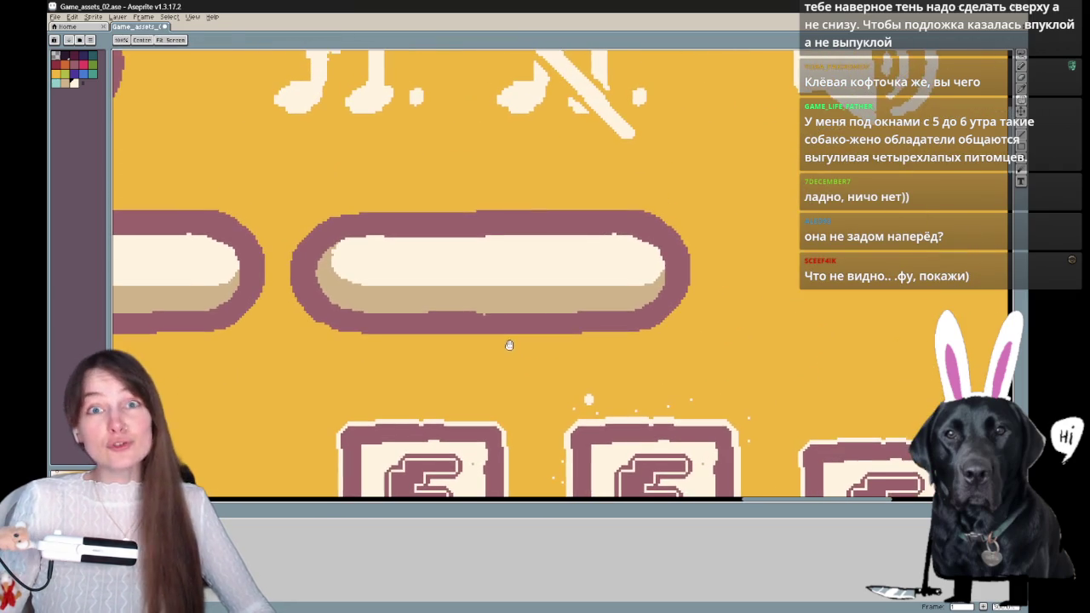
{"action": "key", "text": "g"}
{"action": "left_click", "coordinate": [552, 302]}
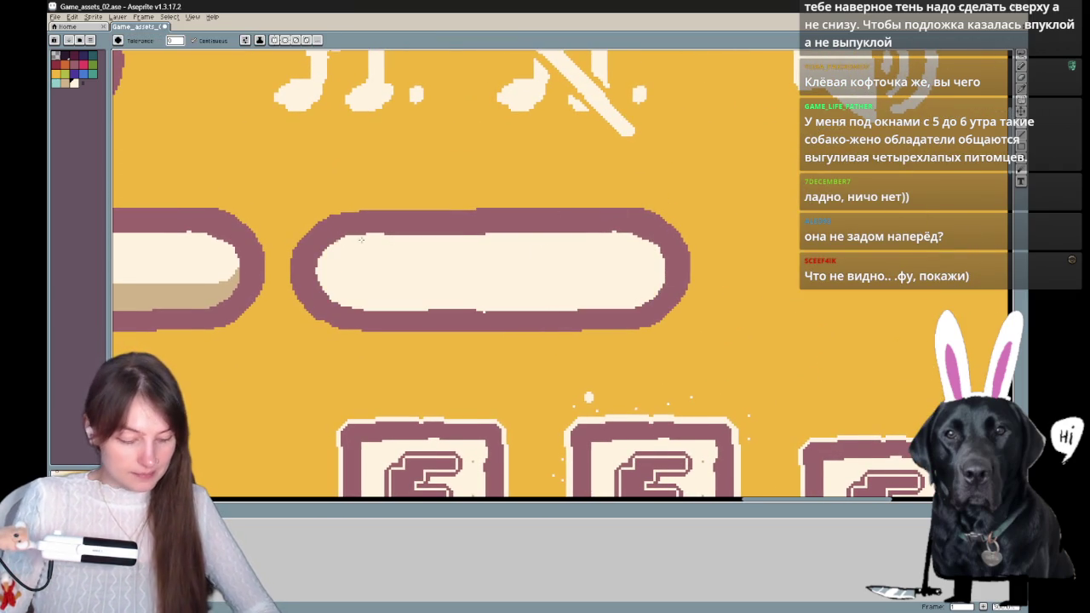
{"action": "key", "text": "b"}
- Lasso a downward-offset inner shape and fill the copy's top crescent with tan
{"action": "key", "text": "m"}
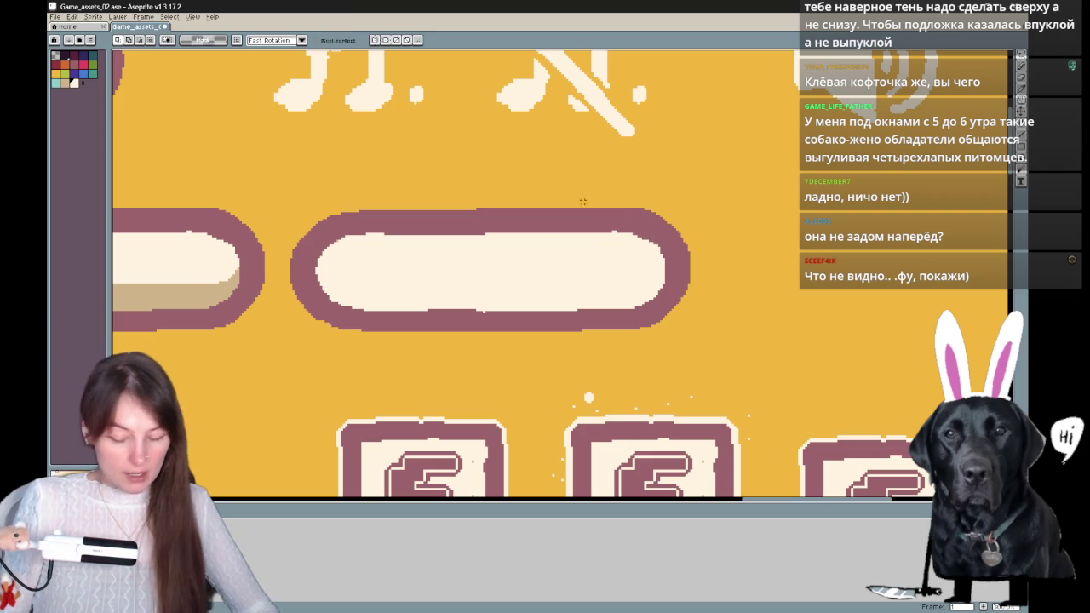
{"action": "left_click_drag", "start_coordinate": [345, 309], "coordinate": [294, 237]}
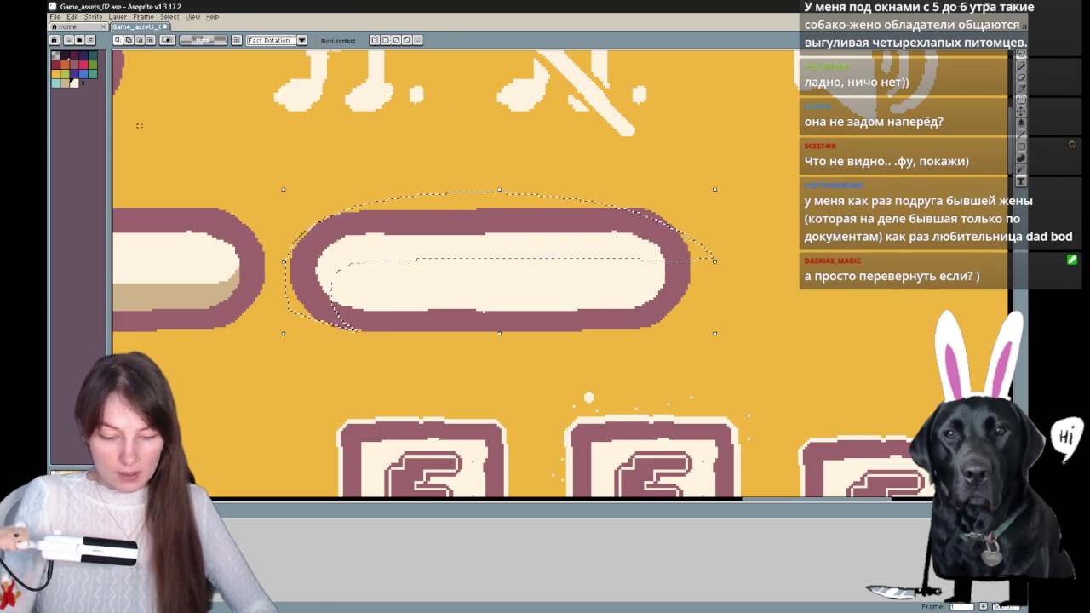
{"action": "key", "text": "g"}
{"action": "left_click", "coordinate": [630, 244]}
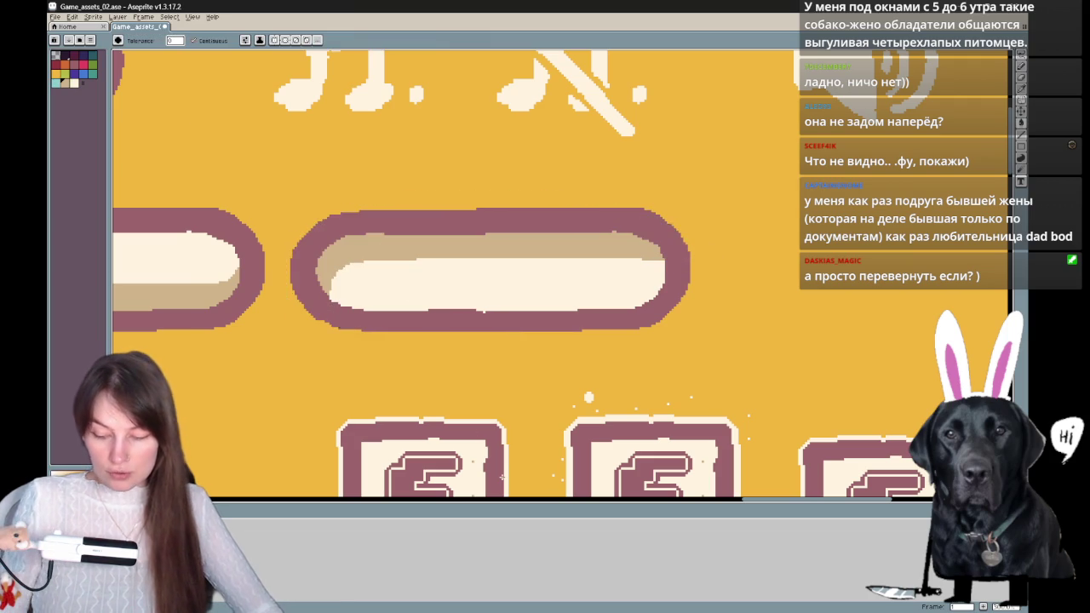
{"action": "left_click_drag", "start_coordinate": [544, 296], "coordinate": [757, 243]}
{"action": "key", "text": "ctrl+d"}
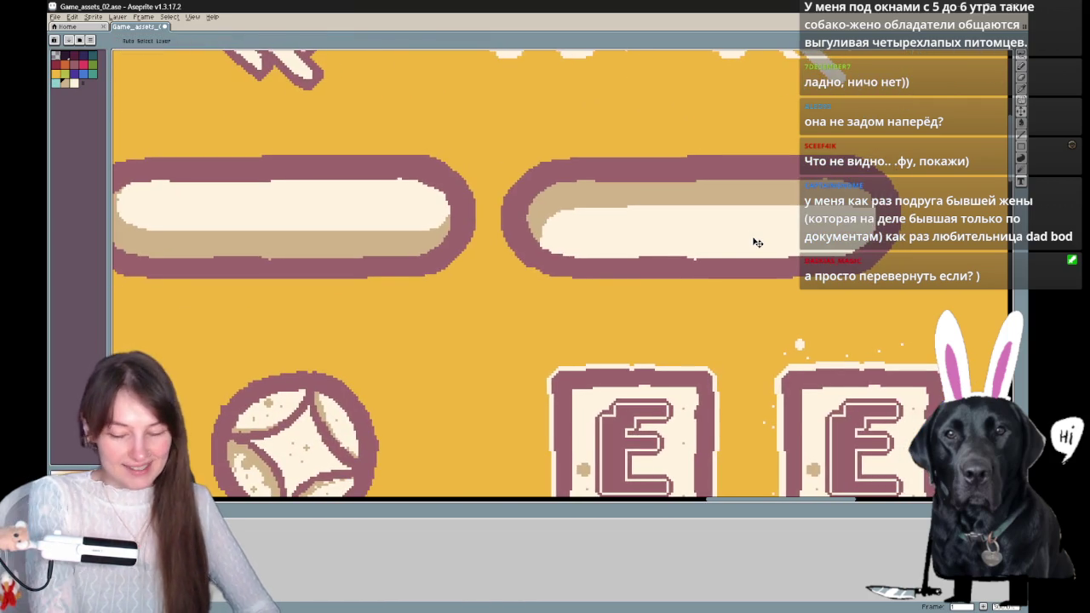
{"action": "scroll", "coordinate": [757, 243], "scroll_direction": "down", "scroll_amount": 4}
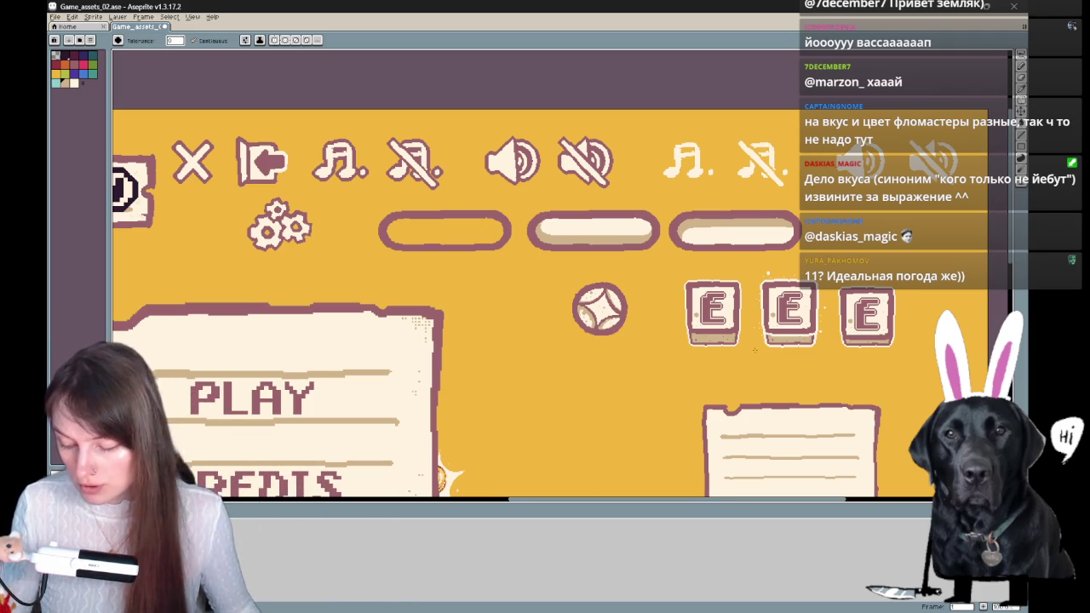
- Pan and zoom out across the asset sheet to view the note panel, menu mockup and beach scene
{"action": "left_click_drag", "start_coordinate": [731, 428], "coordinate": [625, 264]}
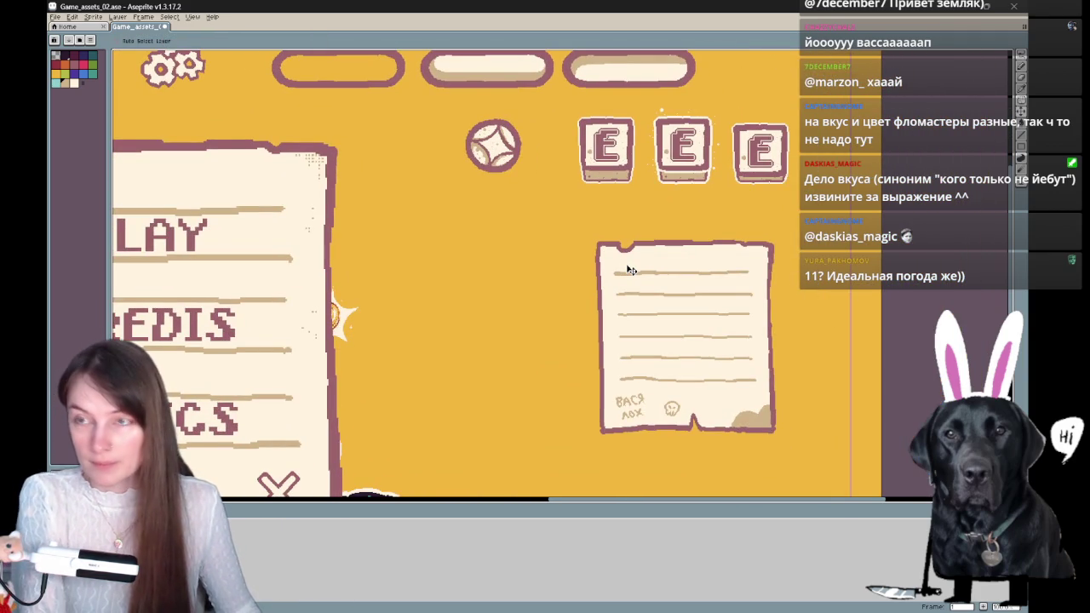
{"action": "scroll", "coordinate": [631, 270], "scroll_direction": "down", "scroll_amount": 2}
{"action": "key", "text": "w"}
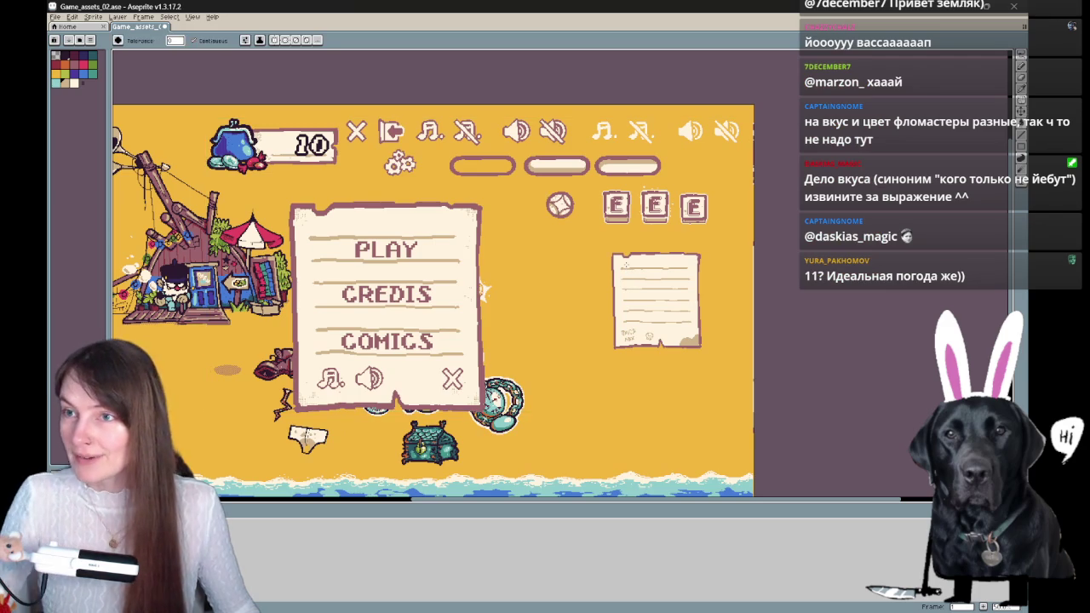
{"action": "left_click_drag", "start_coordinate": [634, 397], "coordinate": [669, 346]}
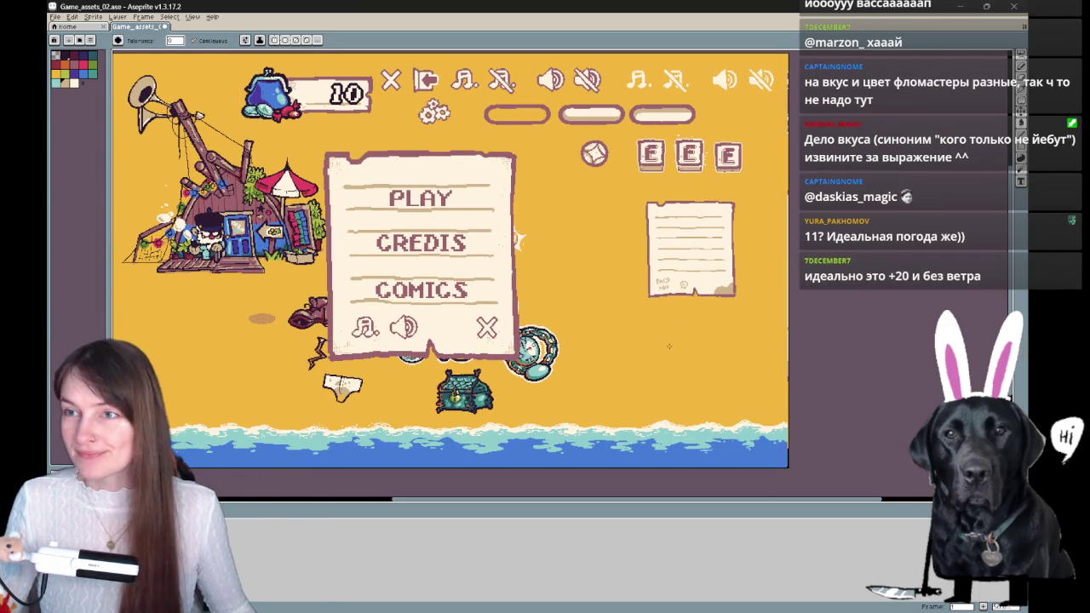
{"action": "mouse_move", "coordinate": [655, 452]}
{"action": "left_mouse_down"}
{"action": "mouse_move", "coordinate": [681, 374]}
{"action": "mouse_move", "coordinate": [763, 344]}
{"action": "mouse_move", "coordinate": [730, 388]}
{"action": "mouse_move", "coordinate": [750, 389]}
{"action": "left_mouse_up"}
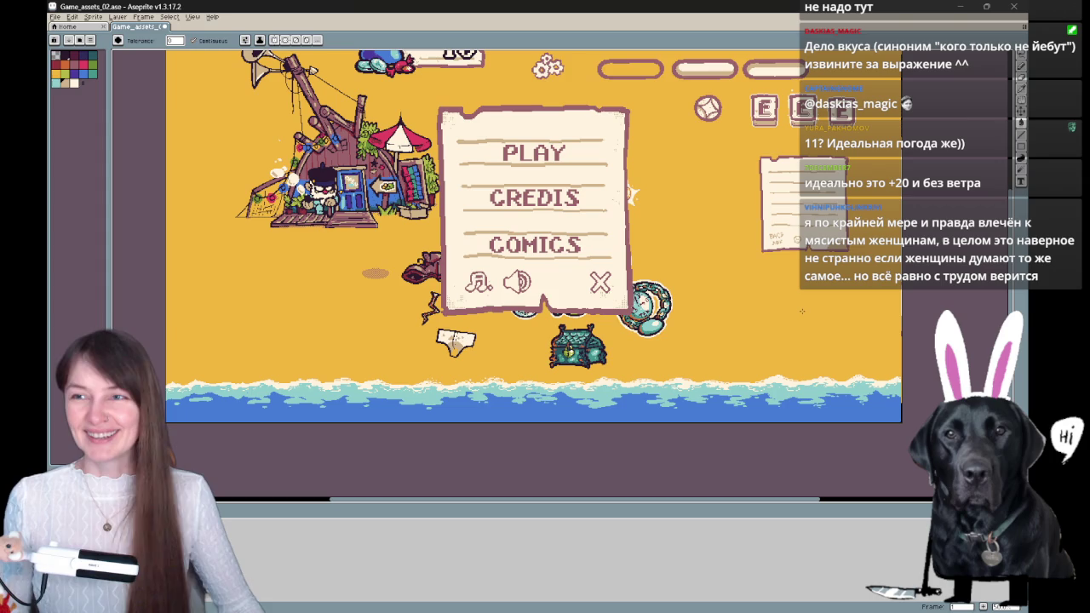
{"action": "left_click_drag", "start_coordinate": [792, 244], "coordinate": [735, 304]}
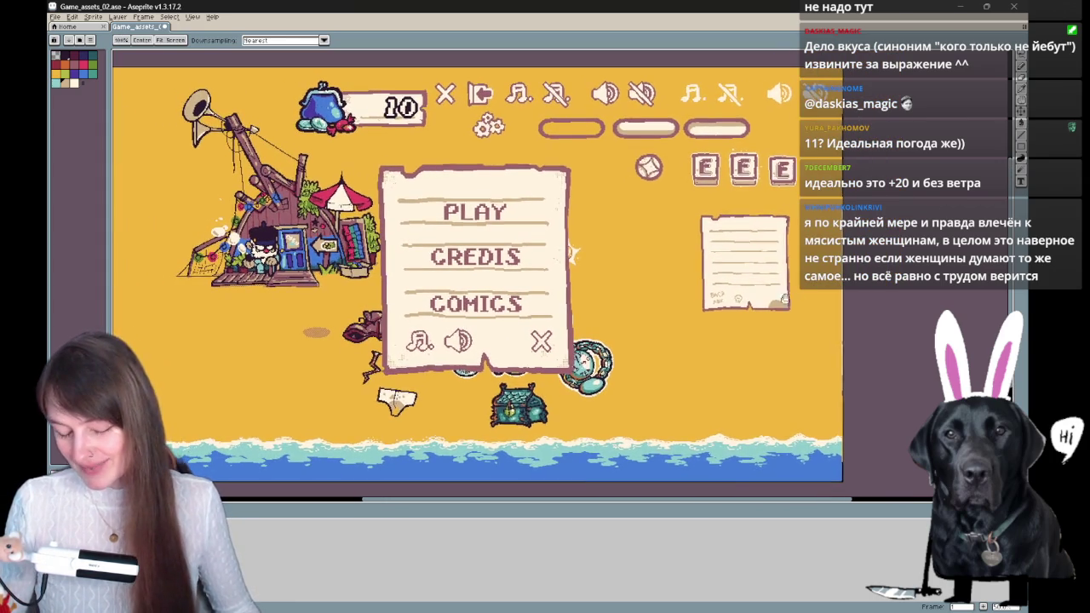
{"action": "left_click_drag", "start_coordinate": [789, 341], "coordinate": [830, 304]}
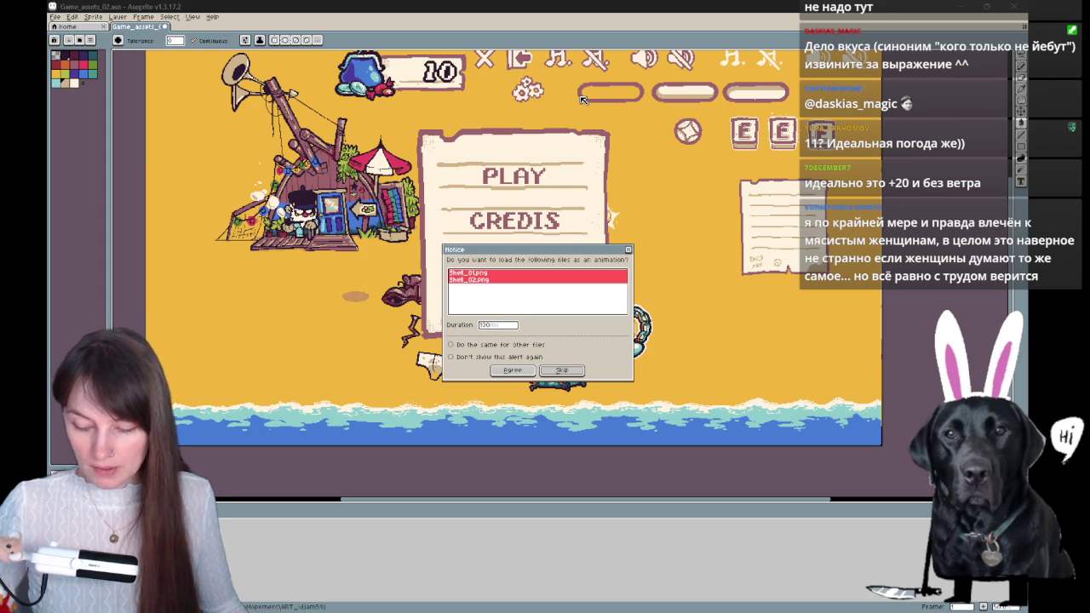
- Agree to load Shell_01, zoom in on its eye sprite and reposition the view
{"action": "left_click", "coordinate": [513, 373]}
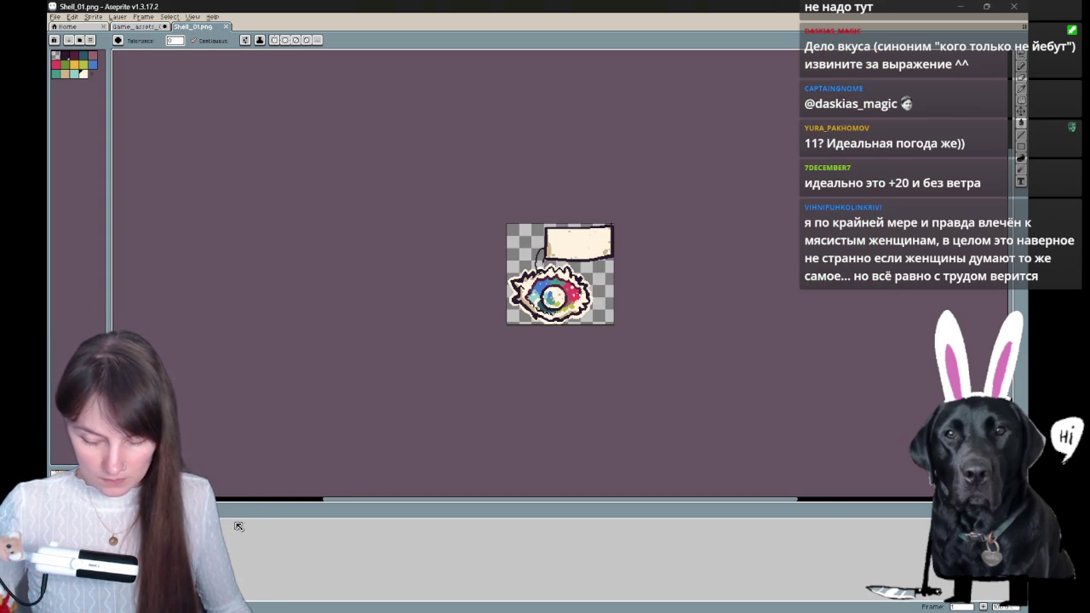
{"action": "key", "text": "z"}
{"action": "left_click", "coordinate": [596, 267]}
{"action": "key", "text": "w"}
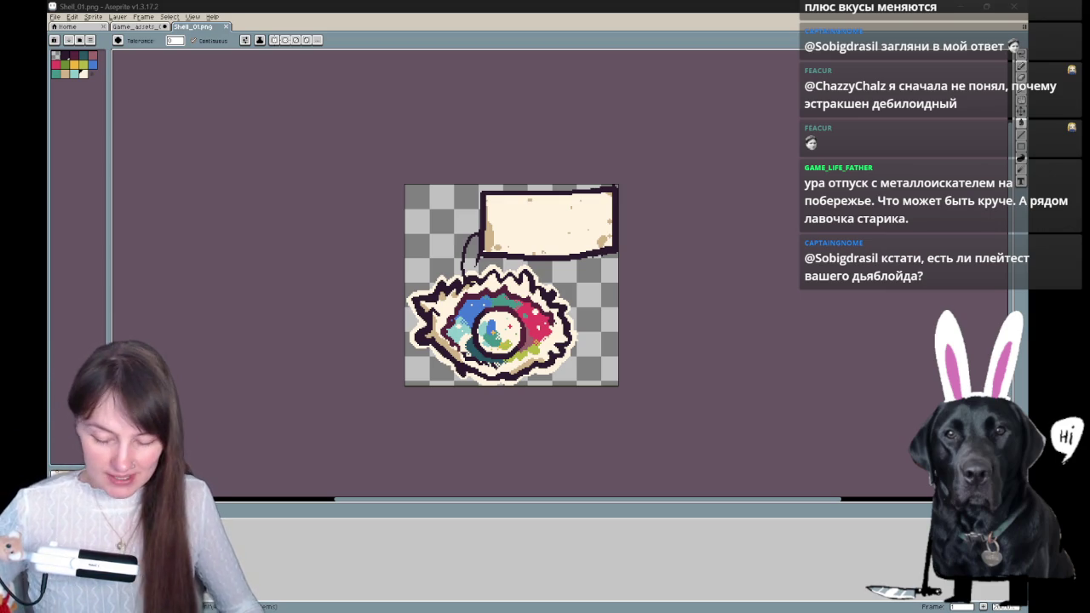
{"action": "left_click_drag", "start_coordinate": [628, 275], "coordinate": [571, 210]}
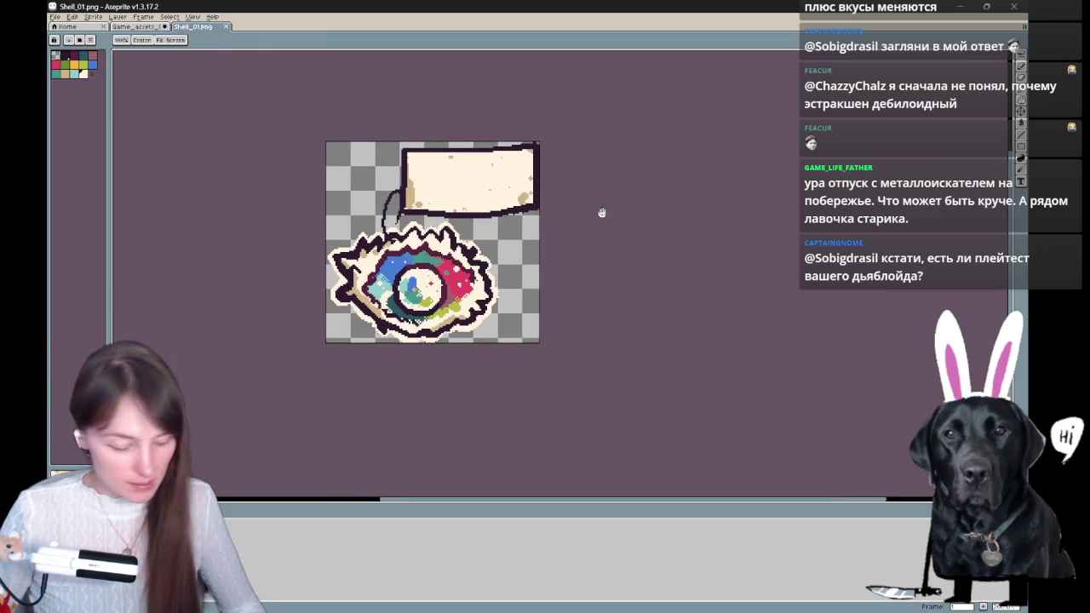
{"action": "left_click", "coordinate": [1020, 56]}
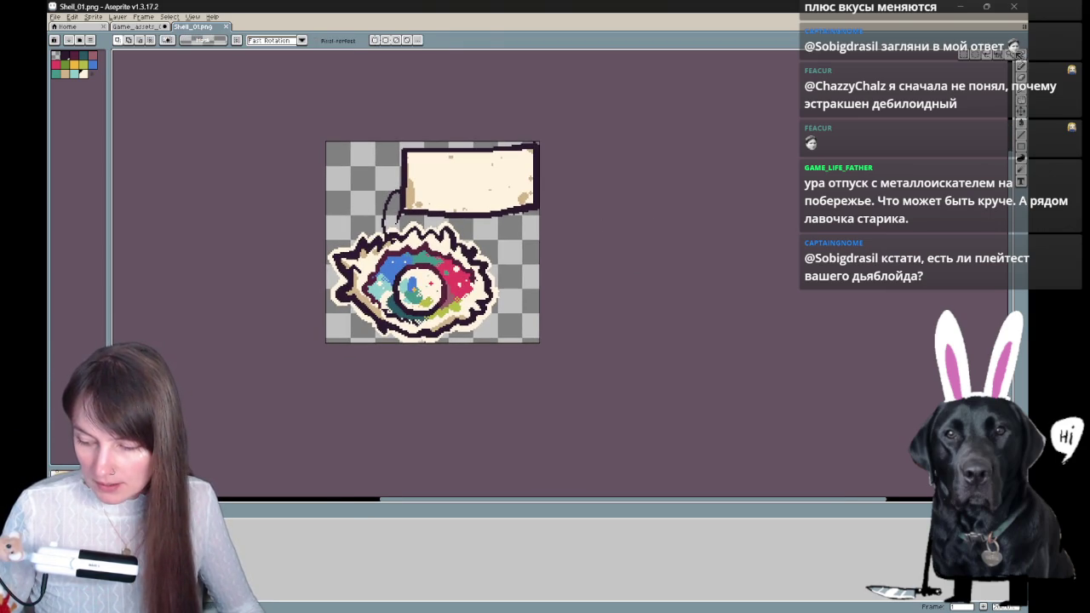
- Magic Wand the eye, clear the selection, and centre the shell sprite on the canvas
{"action": "left_click", "coordinate": [1009, 55]}
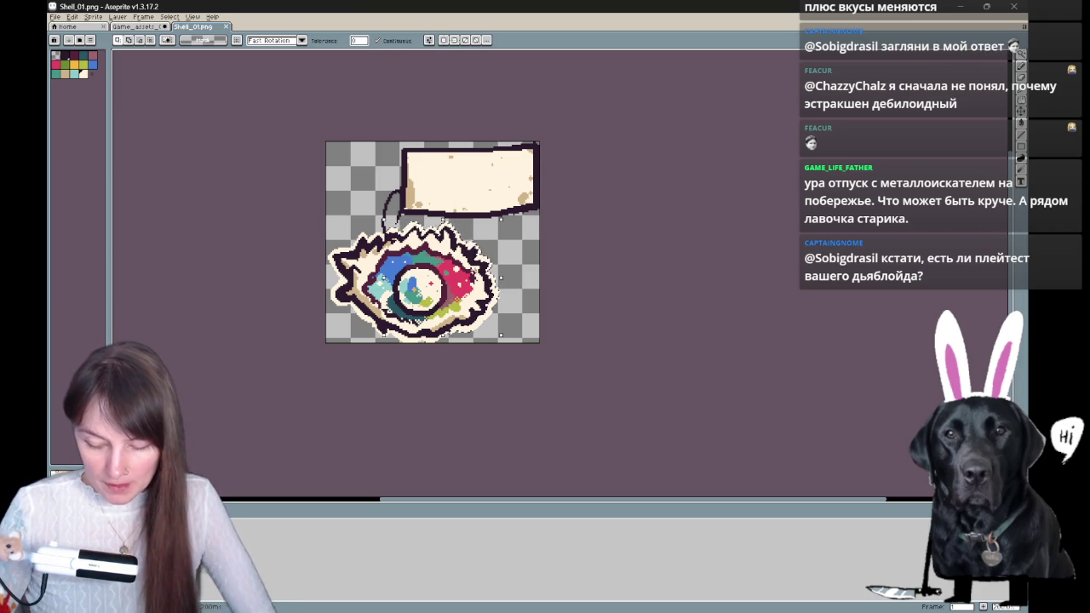
{"action": "left_click", "coordinate": [384, 408]}
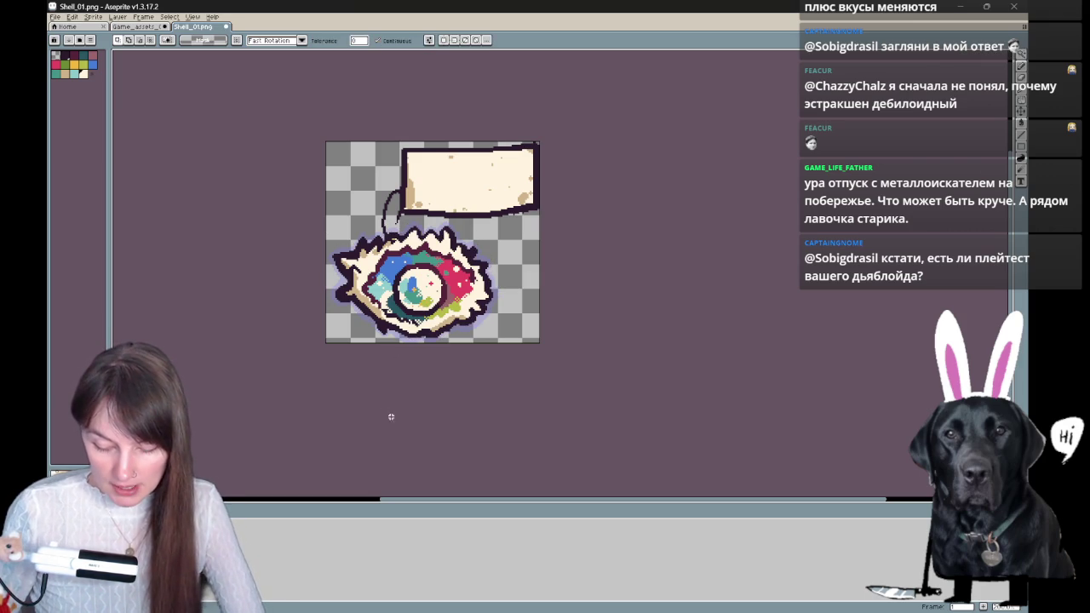
{"action": "left_click_drag", "start_coordinate": [516, 390], "coordinate": [612, 304]}
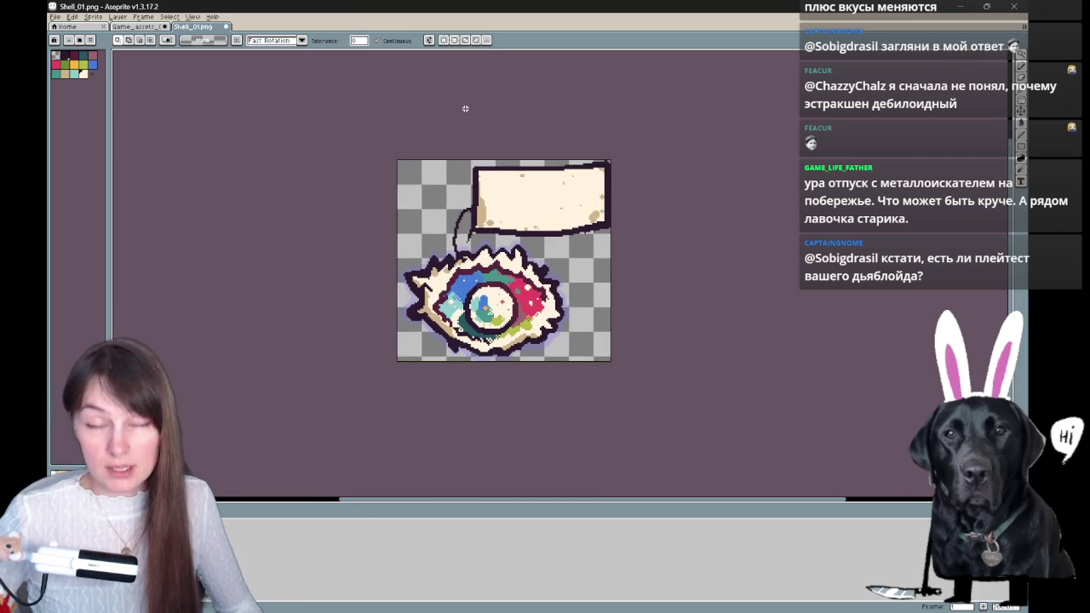
{"action": "left_click", "coordinate": [54, 16]}
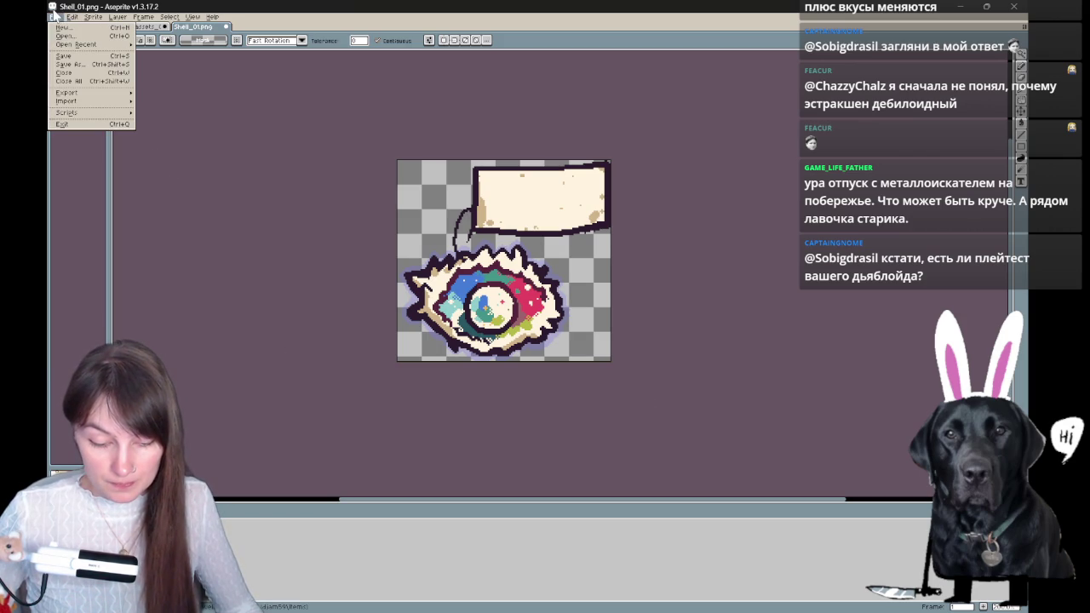
- Save the sprite as PNG Shell_01.png in the Items folder, dropping 'Outline' from the name
{"action": "left_click", "coordinate": [70, 64]}
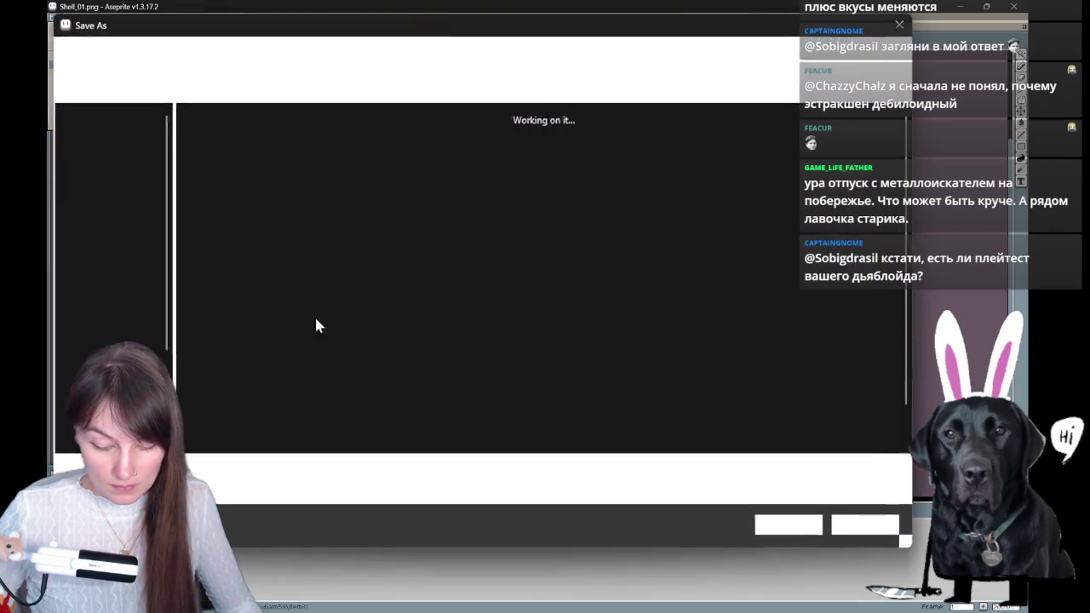
{"action": "left_click", "coordinate": [222, 490]}
{"action": "left_click", "coordinate": [205, 418]}
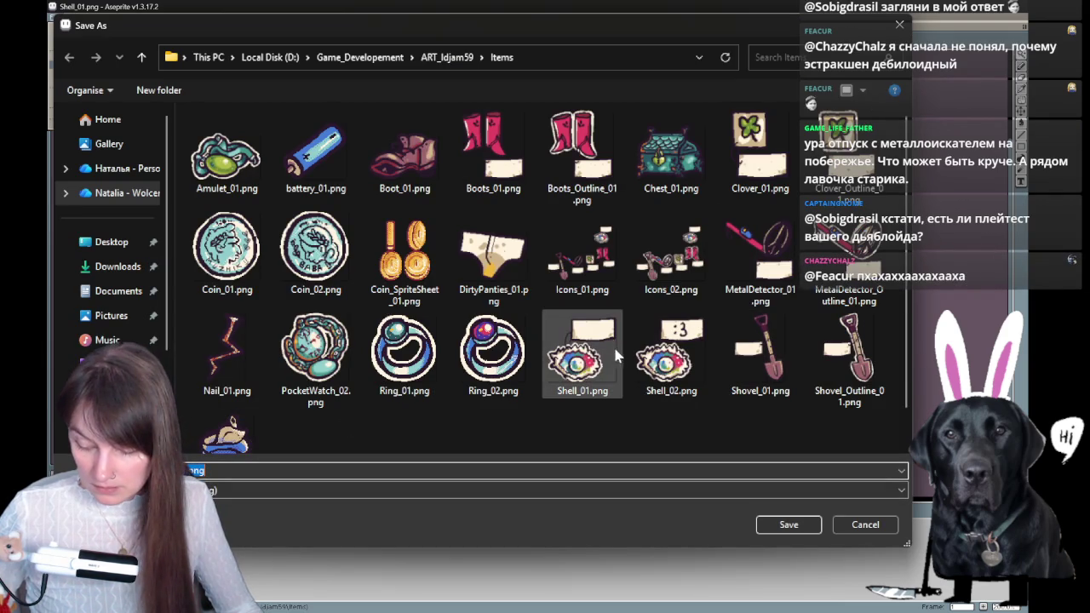
{"action": "left_click", "coordinate": [583, 353]}
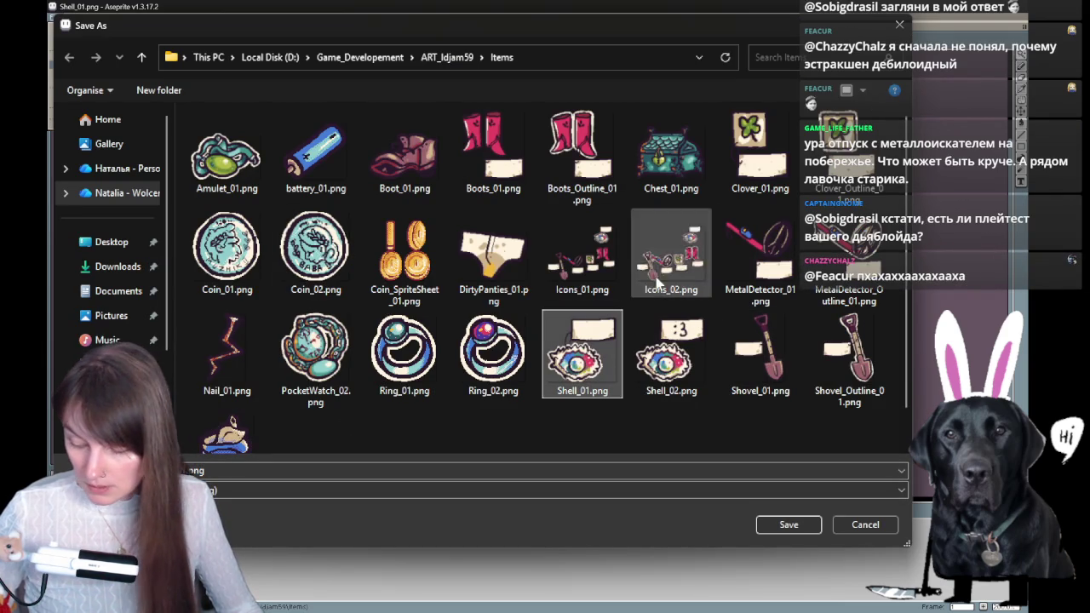
{"action": "scroll", "coordinate": [603, 273], "scroll_direction": "down", "scroll_amount": 1}
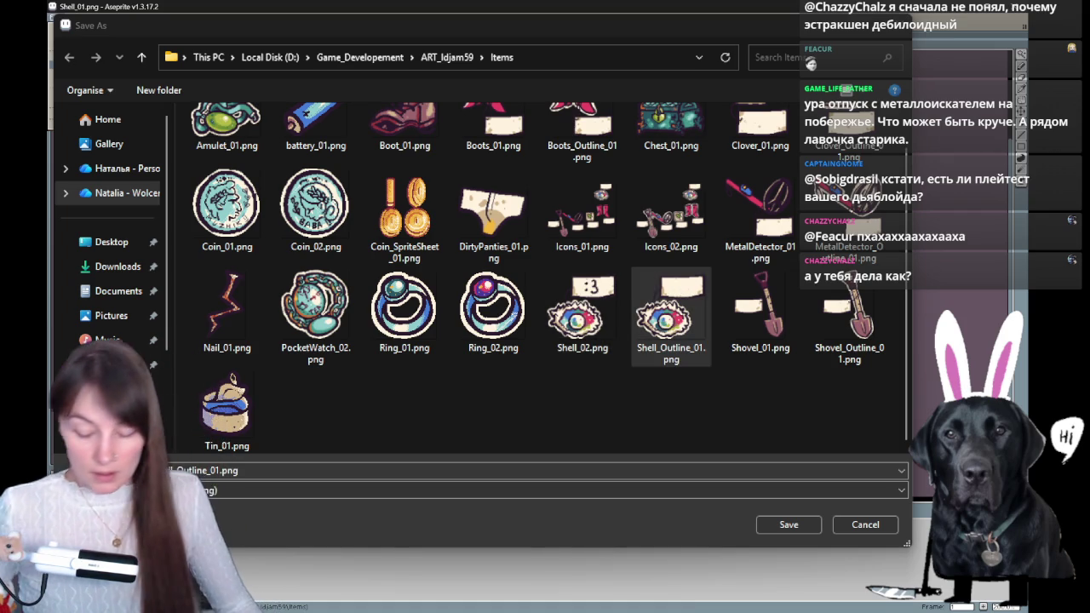
{"action": "double_click", "coordinate": [207, 470]}
{"action": "key", "text": "BackSpace"}
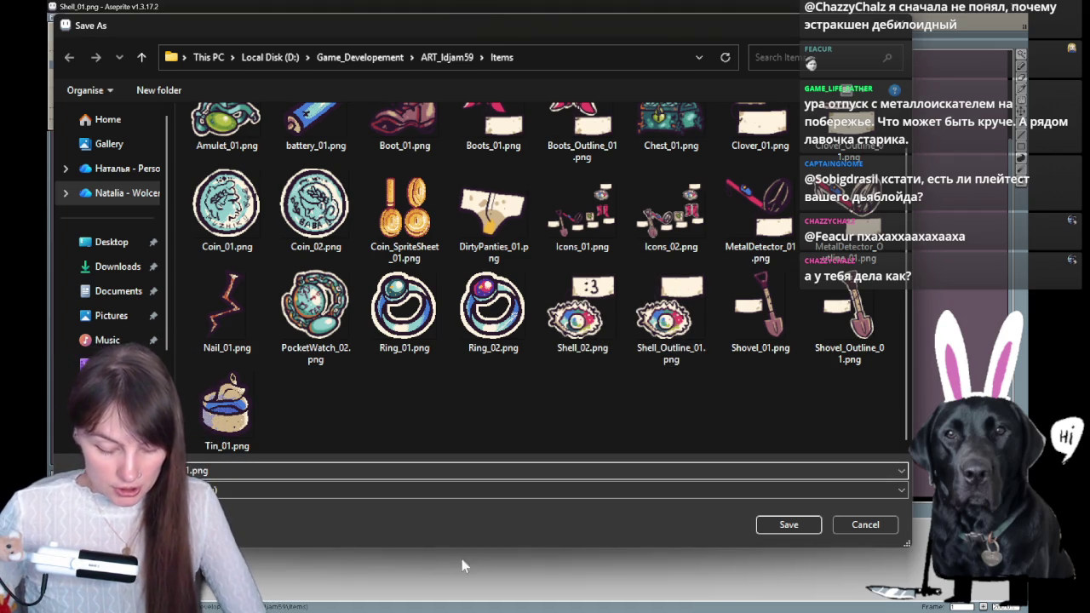
{"action": "left_click", "coordinate": [788, 524]}
- Dismiss the post-save alert, then Alt+Tab back to the sprite editor
{"action": "key", "text": "Return"}
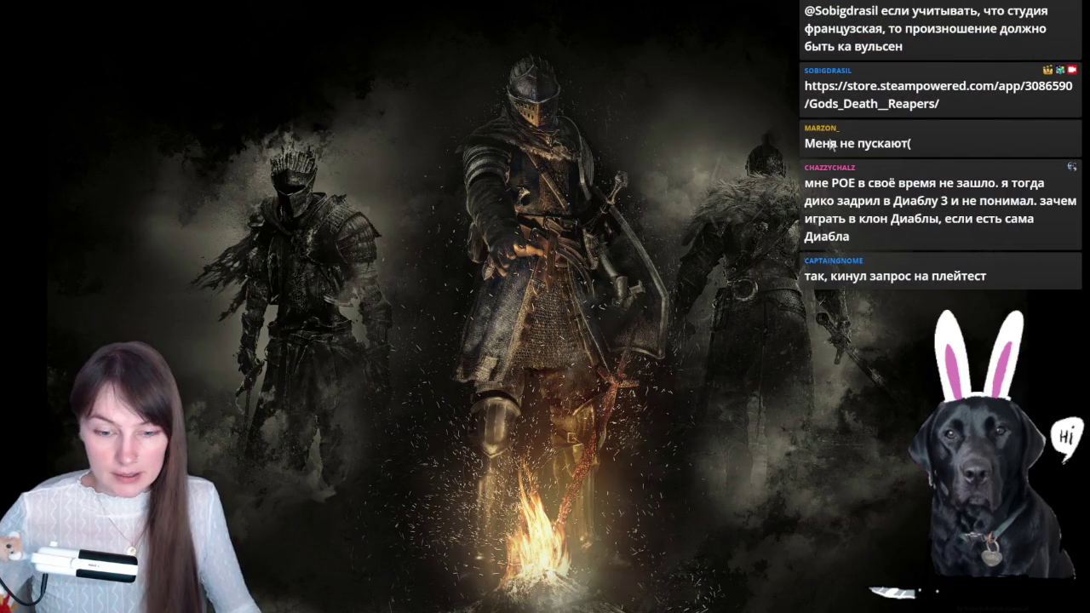
{"action": "key", "text": "alt+Tab"}
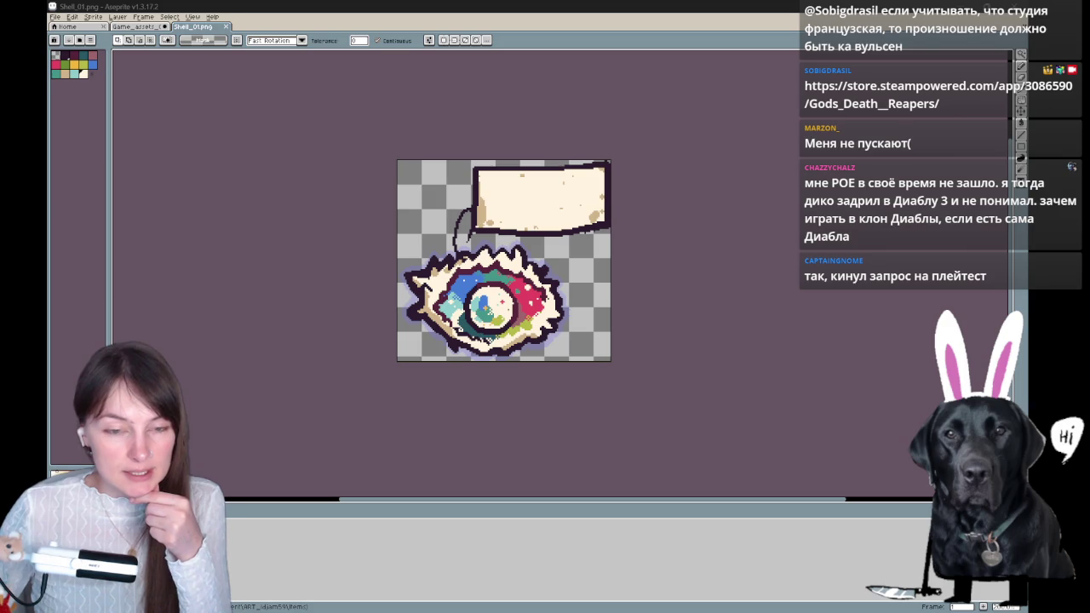
- Preview the shell eye sprite in the dark game window, then return to Aseprite
{"action": "key", "text": "alt+Tab"}
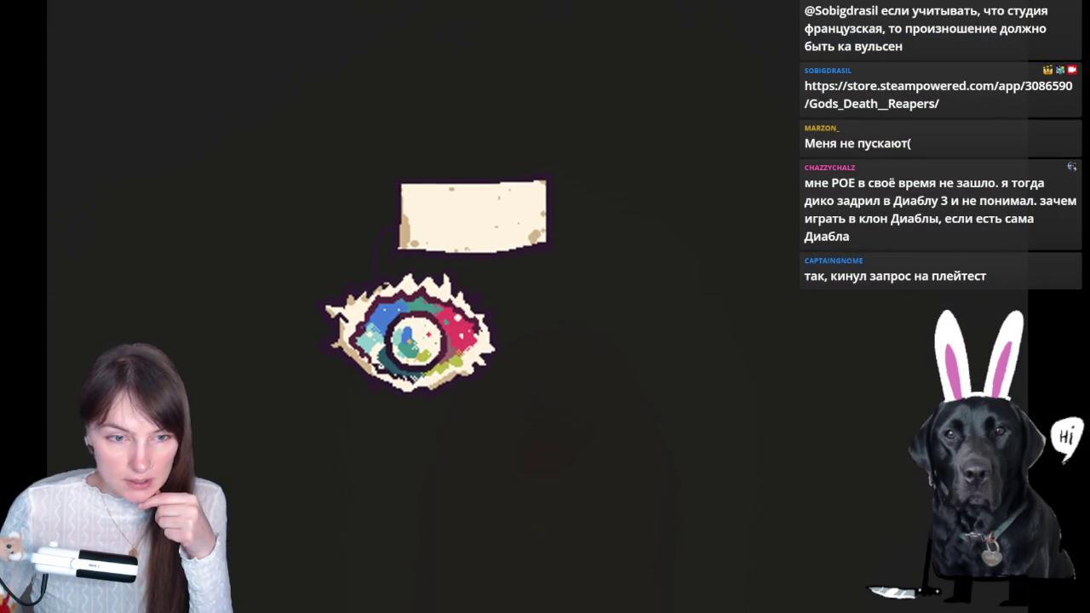
{"action": "key", "text": "alt+Tab"}
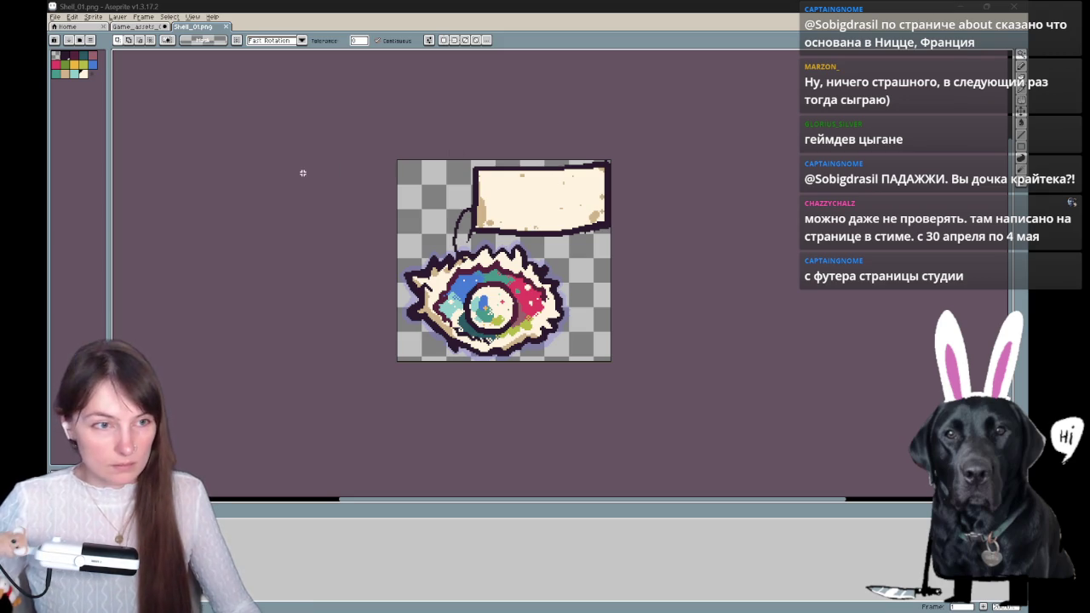
- Bring up the Wolcen Studio About Us page and read through the studio description
{"action": "key", "text": "alt+Tab"}
{"action": "scroll", "coordinate": [511, 458], "scroll_direction": "down", "scroll_amount": 1}
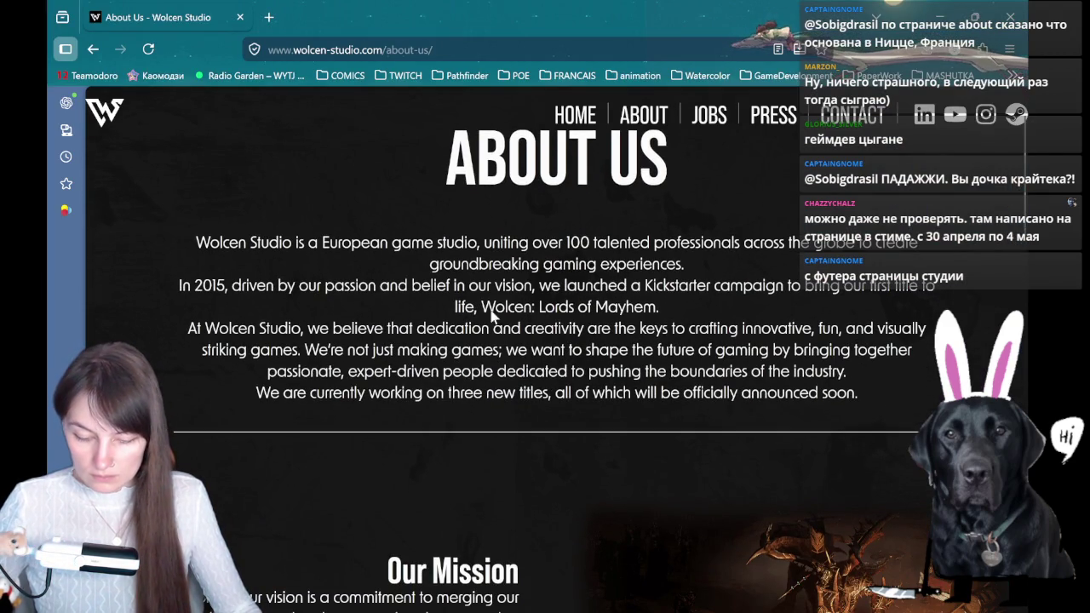
{"action": "left_click_drag", "start_coordinate": [209, 245], "coordinate": [817, 249]}
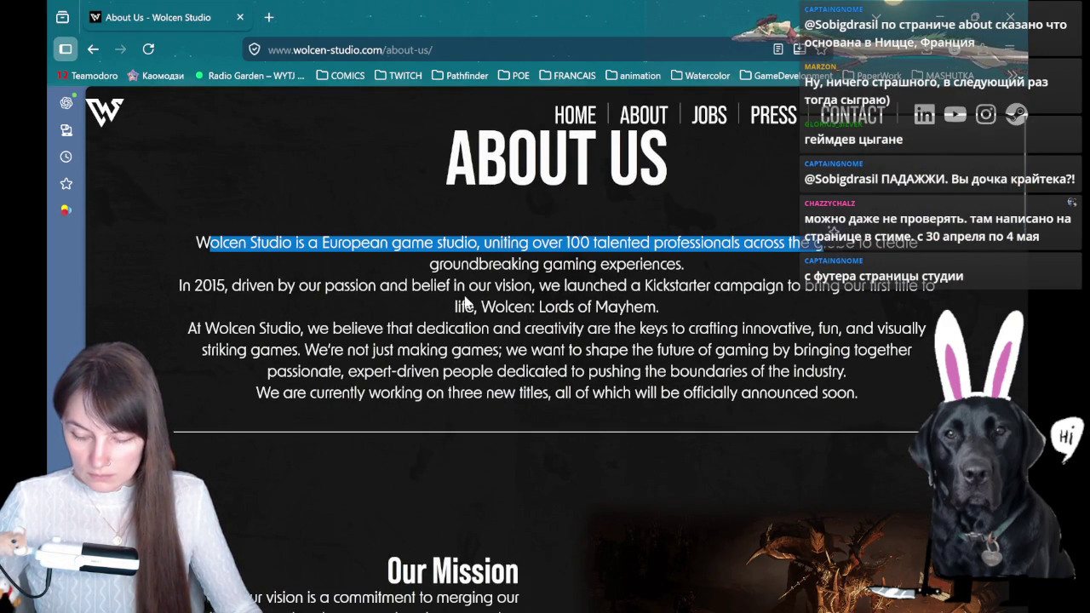
{"action": "left_click_drag", "start_coordinate": [429, 264], "coordinate": [579, 287]}
{"action": "left_click", "coordinate": [579, 287]}
{"action": "scroll", "coordinate": [620, 332], "scroll_direction": "down", "scroll_amount": 3}
{"action": "scroll", "coordinate": [620, 333], "scroll_direction": "down", "scroll_amount": 6}
{"action": "scroll", "coordinate": [620, 332], "scroll_direction": "down", "scroll_amount": 5}
{"action": "scroll", "coordinate": [616, 317], "scroll_direction": "down", "scroll_amount": 3}
{"action": "scroll", "coordinate": [605, 306], "scroll_direction": "up", "scroll_amount": 15}
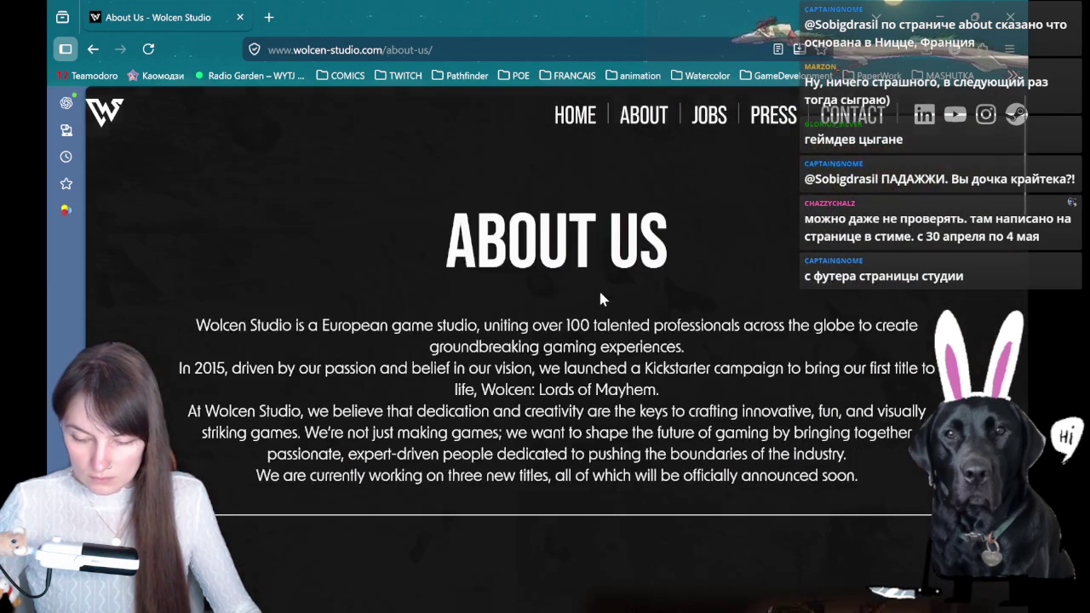
- Browse the Wolcen Studio home page and start a new tab for the careers page
{"action": "left_click", "coordinate": [578, 128]}
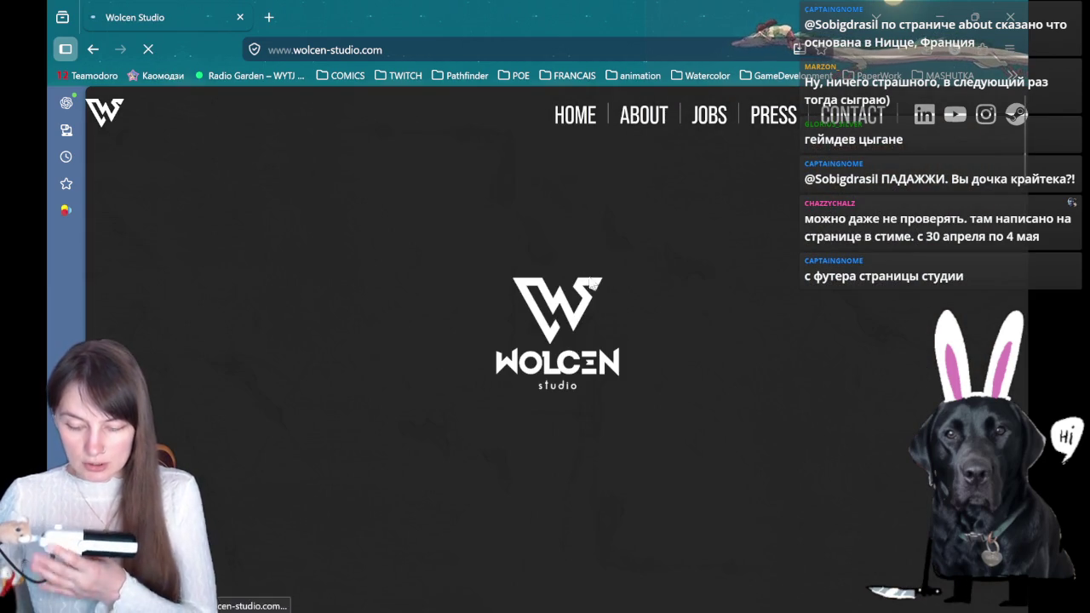
{"action": "scroll", "coordinate": [611, 324], "scroll_direction": "down", "scroll_amount": 5}
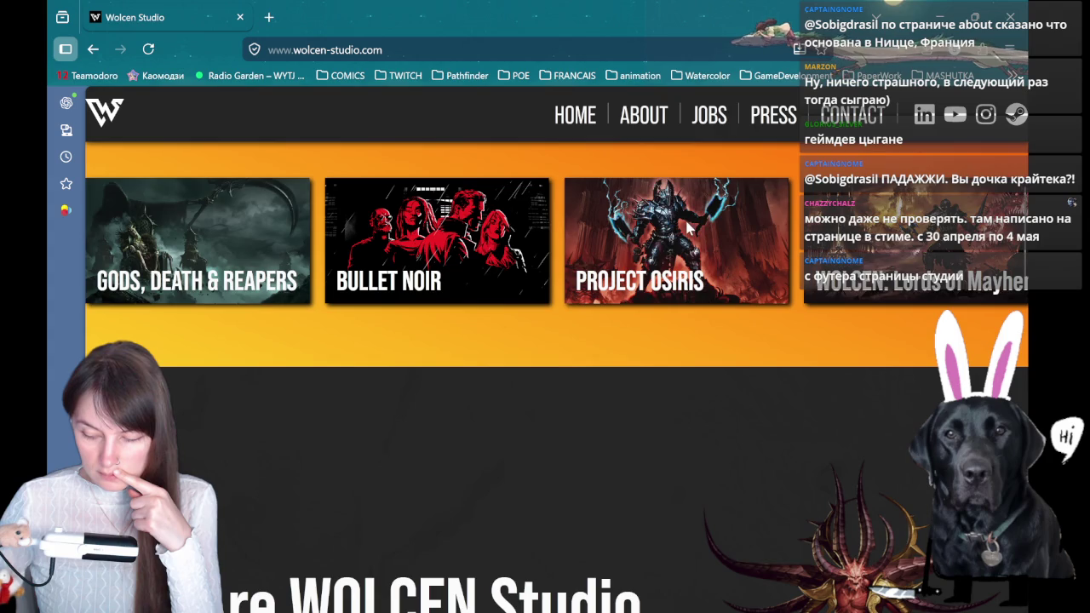
{"action": "scroll", "coordinate": [688, 227], "scroll_direction": "down", "scroll_amount": 5}
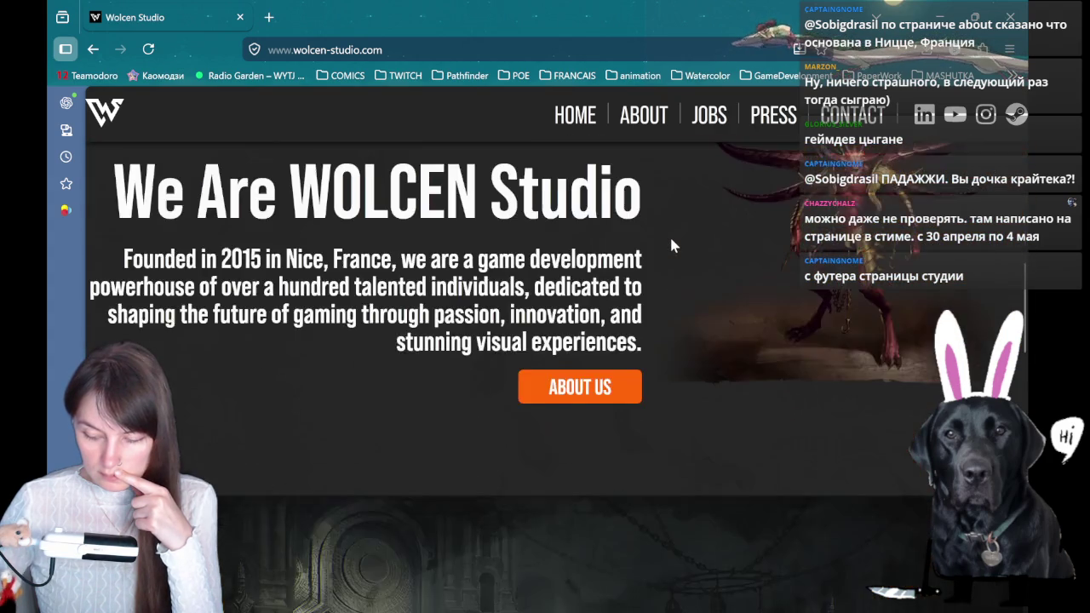
{"action": "scroll", "coordinate": [671, 246], "scroll_direction": "down", "scroll_amount": 5}
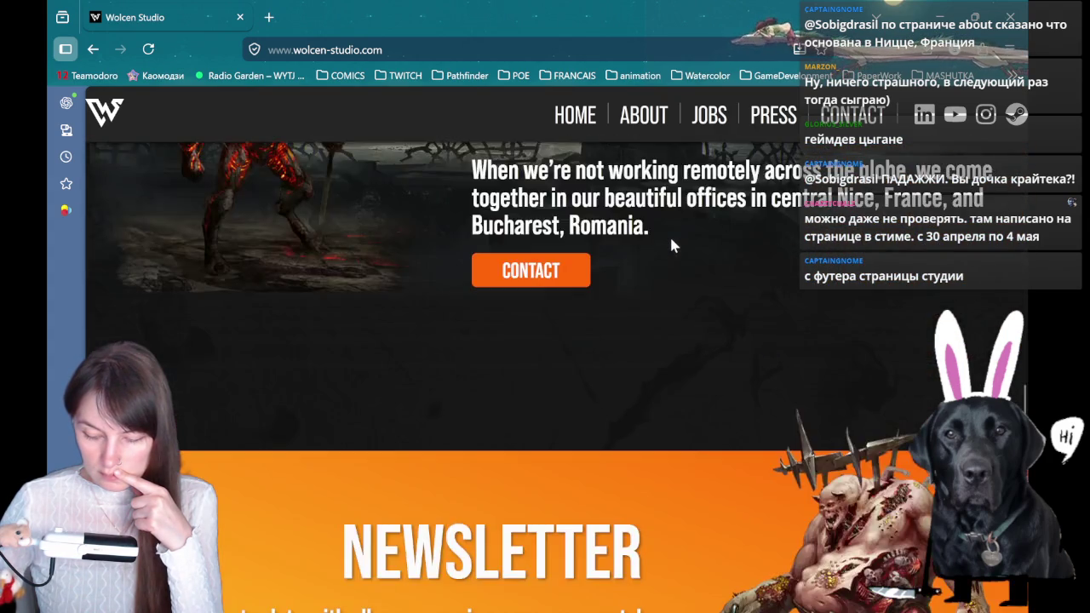
{"action": "scroll", "coordinate": [671, 246], "scroll_direction": "up", "scroll_amount": 2}
{"action": "scroll", "coordinate": [669, 234], "scroll_direction": "down", "scroll_amount": 3}
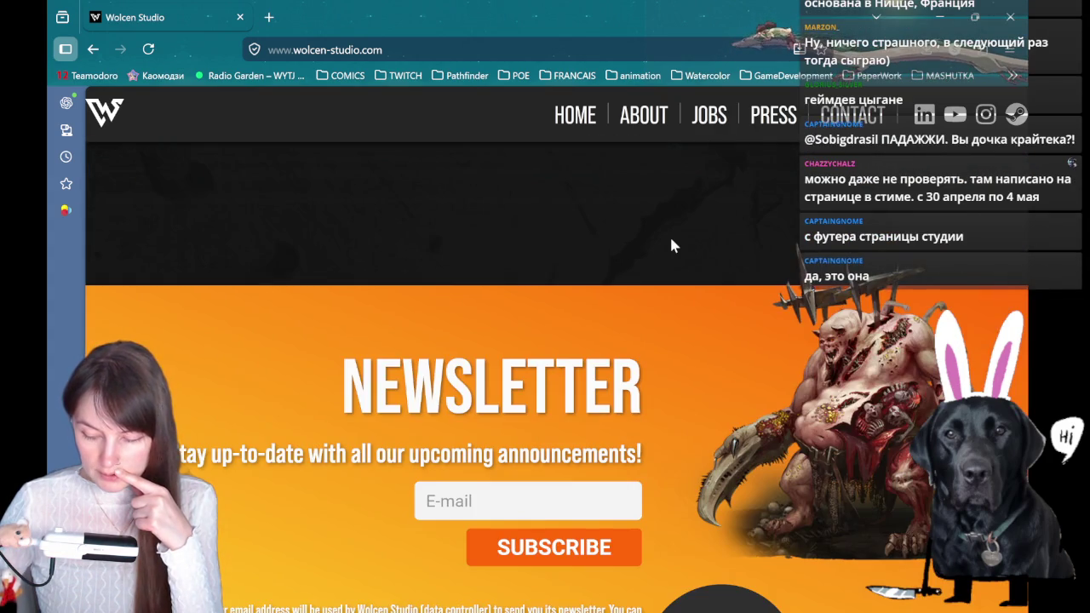
{"action": "scroll", "coordinate": [669, 234], "scroll_direction": "down", "scroll_amount": 3}
{"action": "scroll", "coordinate": [671, 239], "scroll_direction": "down", "scroll_amount": 2}
{"action": "scroll", "coordinate": [664, 234], "scroll_direction": "up", "scroll_amount": 5}
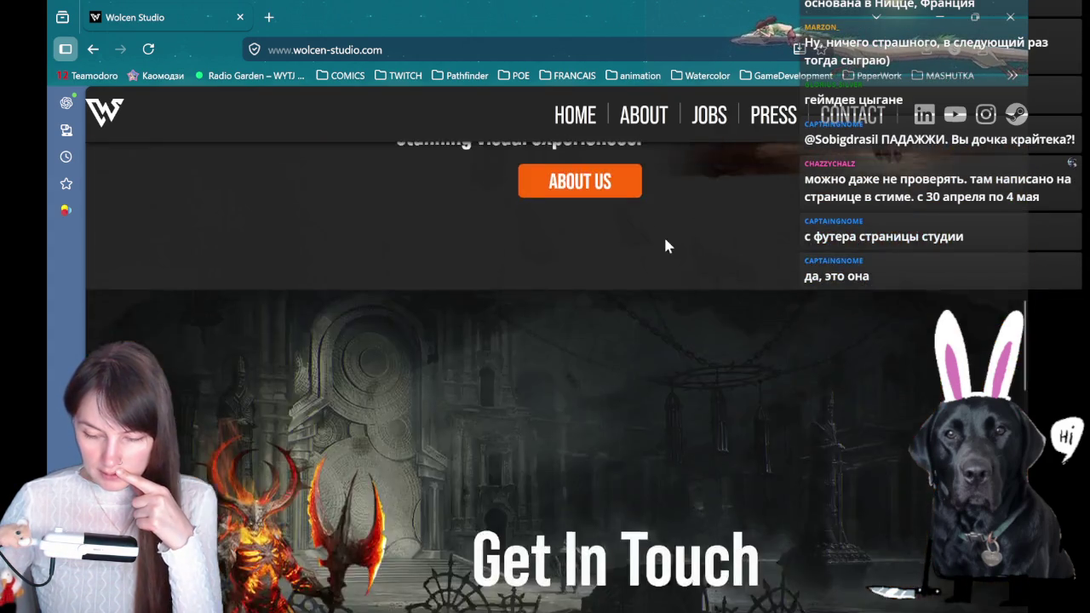
{"action": "scroll", "coordinate": [664, 234], "scroll_direction": "up", "scroll_amount": 5}
{"action": "scroll", "coordinate": [673, 144], "scroll_direction": "up", "scroll_amount": 5}
{"action": "key", "text": "ctrl+t"}
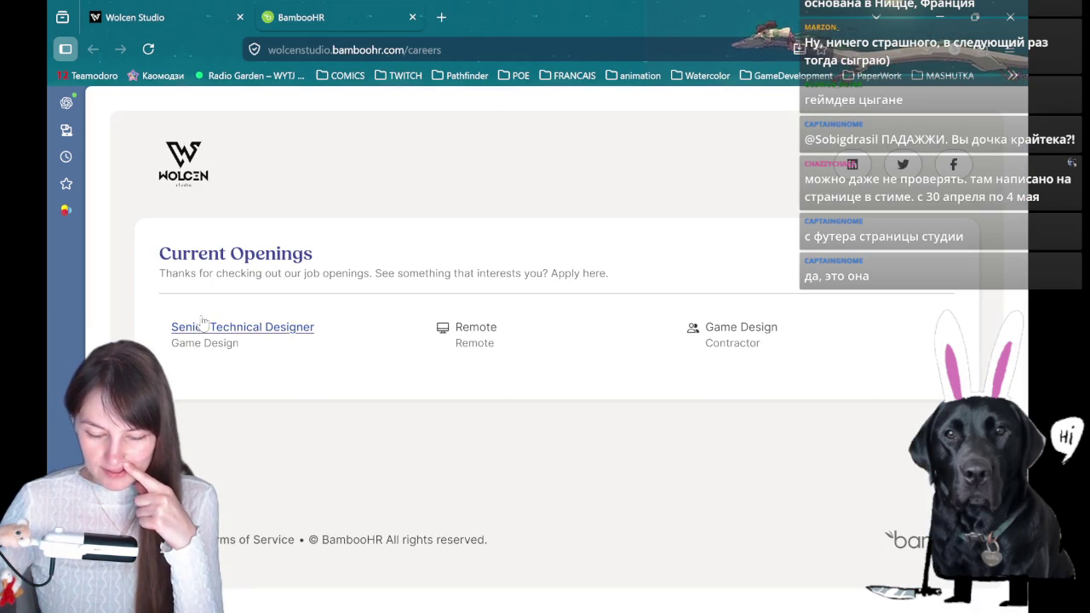
- Close the careers tab and scroll through the studio's About Us page
{"action": "left_click", "coordinate": [412, 18]}
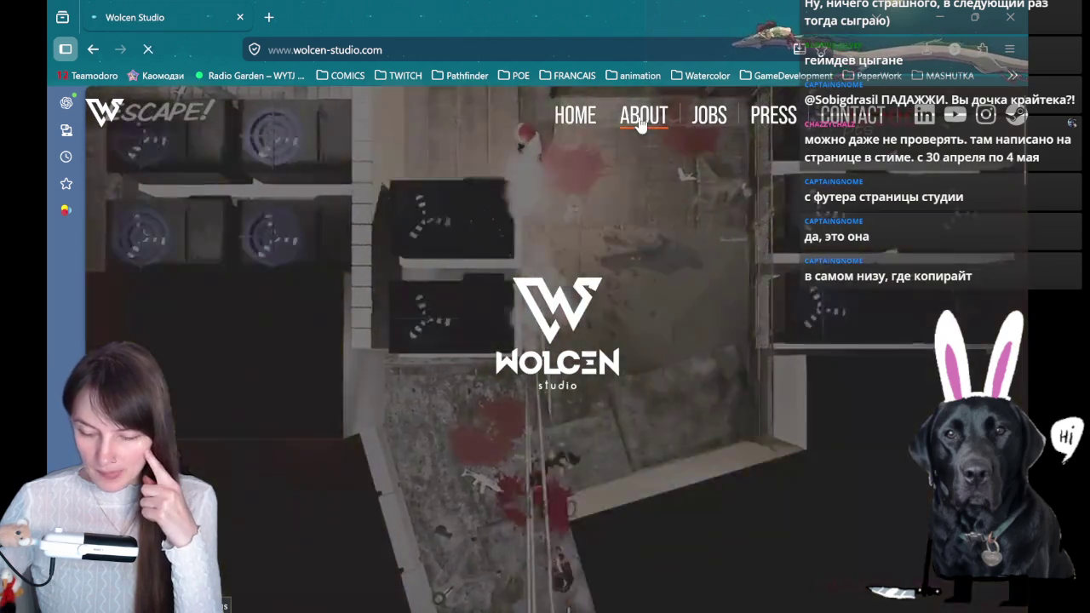
{"action": "left_click", "coordinate": [642, 119]}
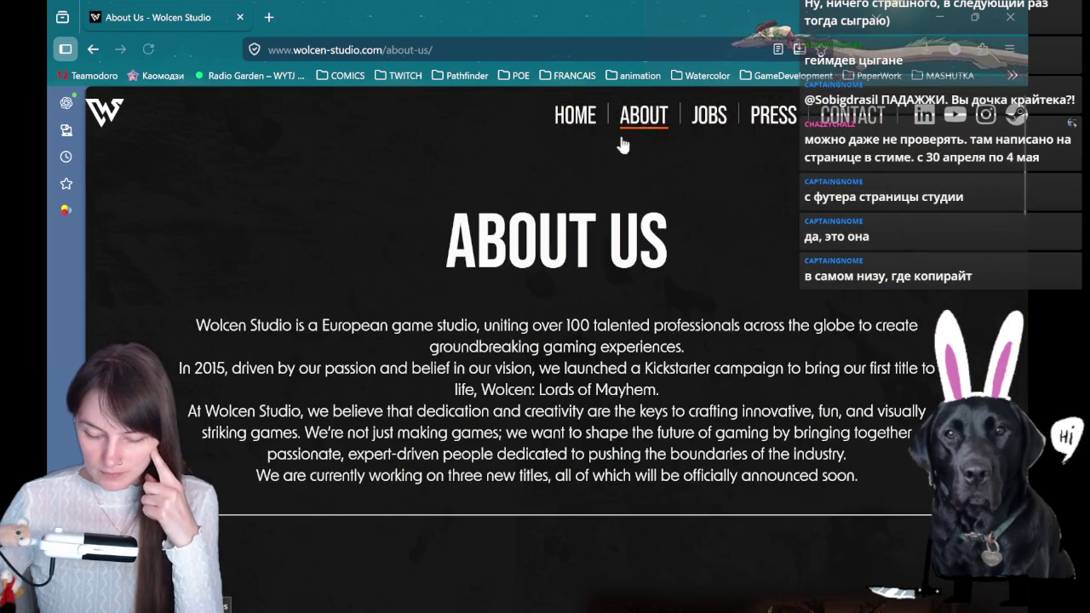
{"action": "scroll", "coordinate": [767, 337], "scroll_direction": "down", "scroll_amount": 3}
{"action": "scroll", "coordinate": [767, 337], "scroll_direction": "down", "scroll_amount": 5}
{"action": "scroll", "coordinate": [763, 335], "scroll_direction": "down", "scroll_amount": 5}
{"action": "scroll", "coordinate": [764, 335], "scroll_direction": "down", "scroll_amount": 5}
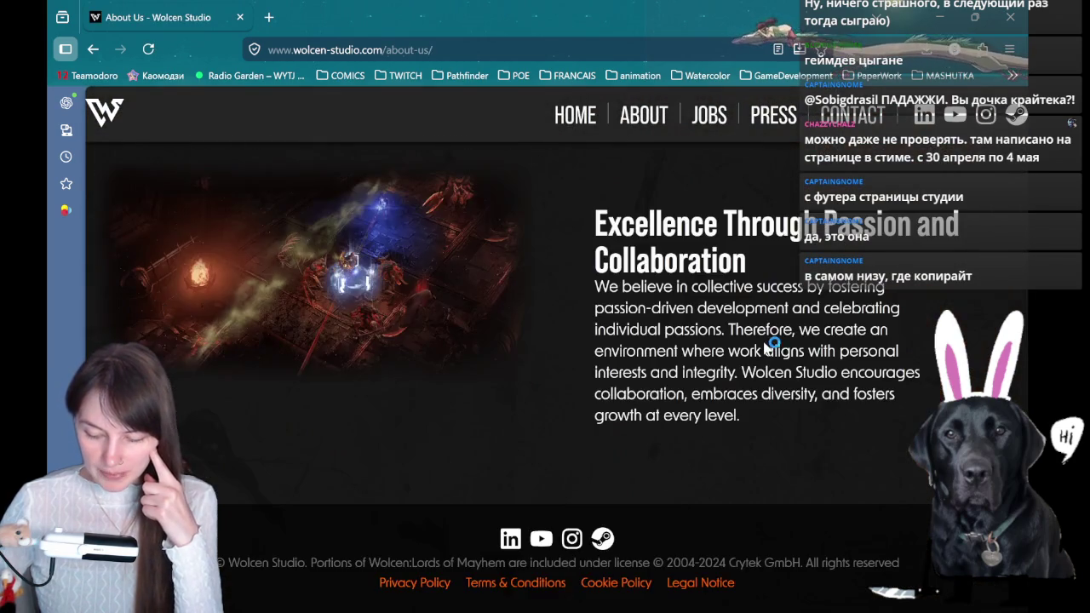
{"action": "scroll", "coordinate": [763, 340], "scroll_direction": "up", "scroll_amount": 10}
{"action": "scroll", "coordinate": [755, 341], "scroll_direction": "up", "scroll_amount": 8}
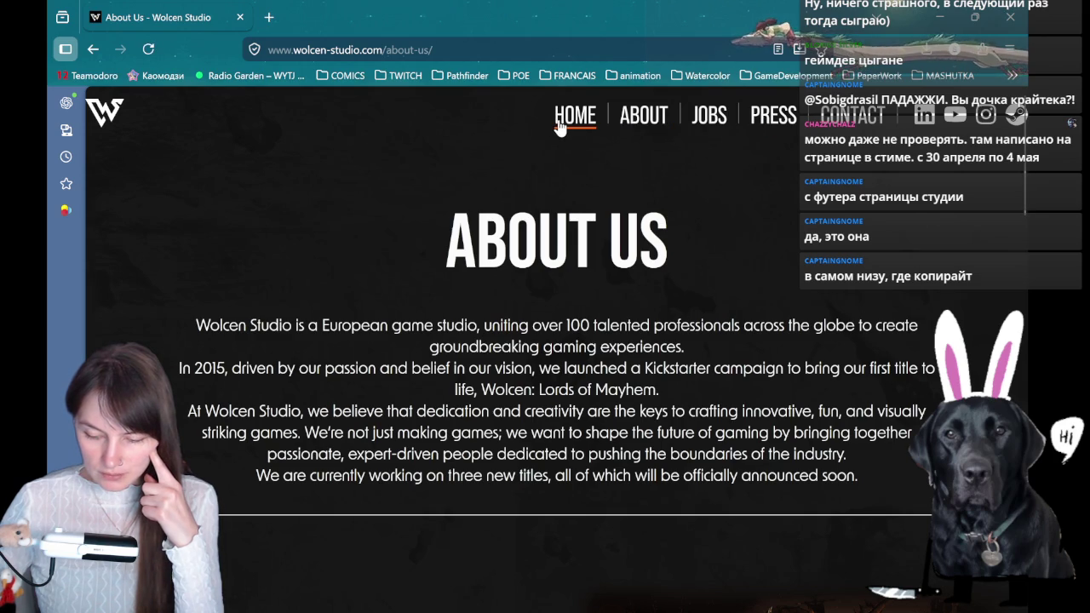
- Return to the Wolcen Studio home page and browse its game list
{"action": "left_click", "coordinate": [560, 119]}
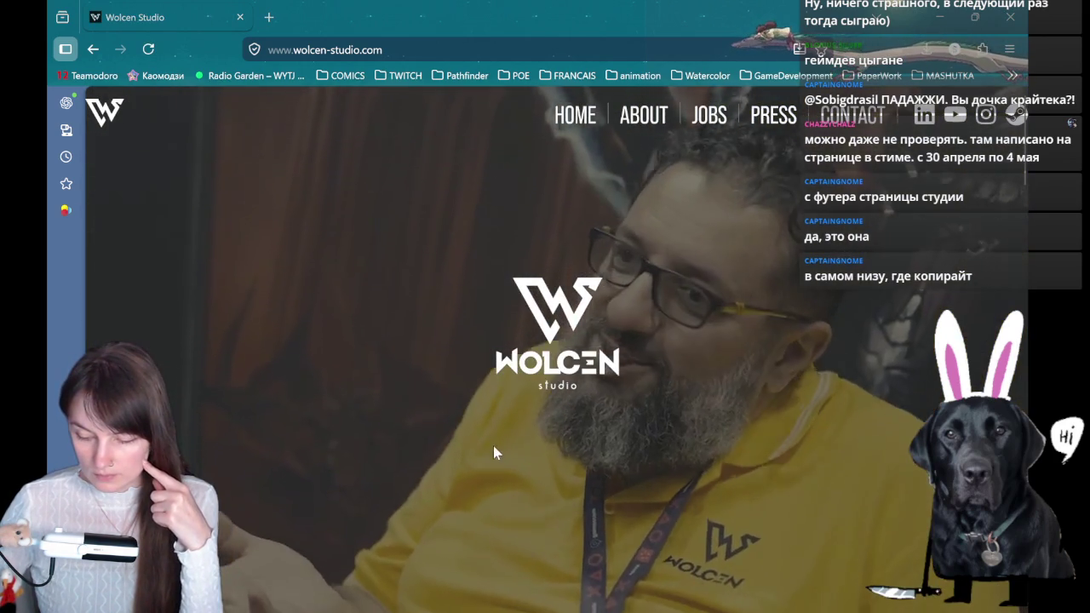
{"action": "scroll", "coordinate": [475, 459], "scroll_direction": "down", "scroll_amount": 1}
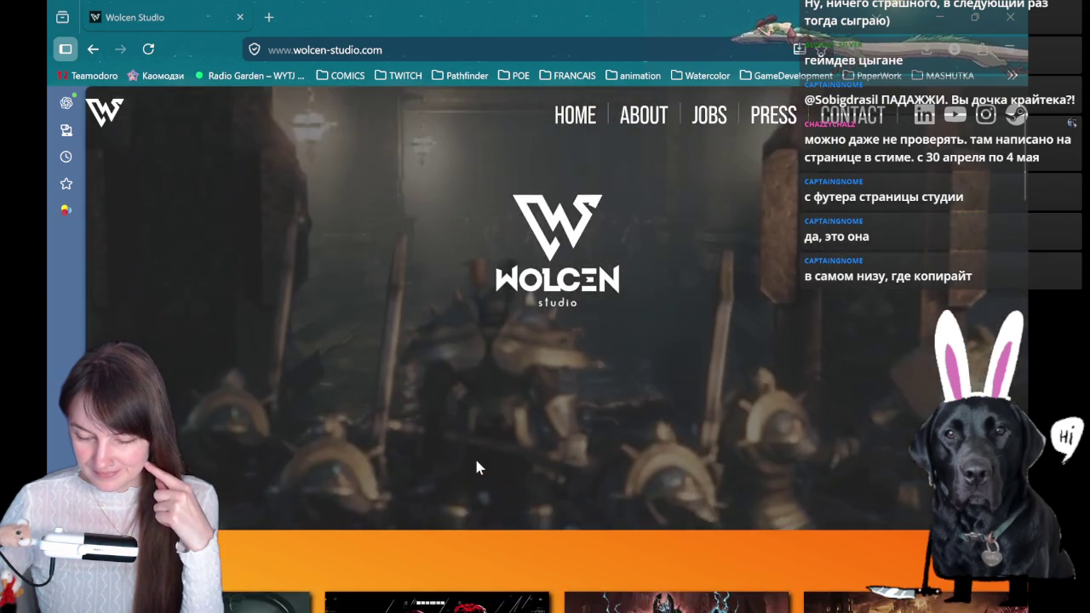
{"action": "scroll", "coordinate": [475, 461], "scroll_direction": "up", "scroll_amount": 1}
{"action": "scroll", "coordinate": [474, 460], "scroll_direction": "down", "scroll_amount": 6}
{"action": "scroll", "coordinate": [474, 461], "scroll_direction": "up", "scroll_amount": 3}
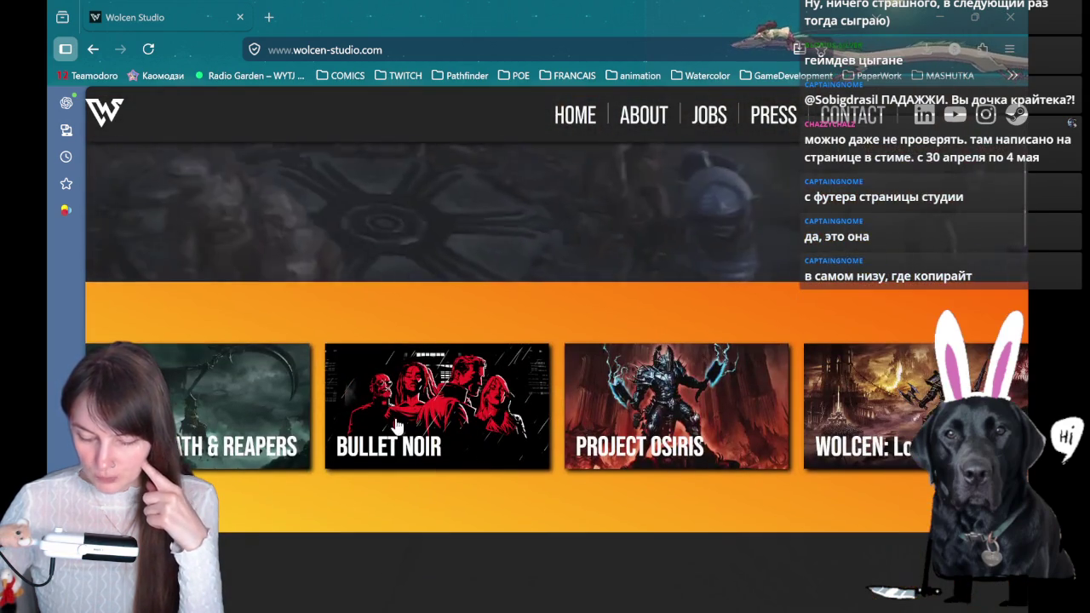
- Open the Bullet Noir game website in a new tab and scroll through it
{"action": "left_click", "coordinate": [397, 422]}
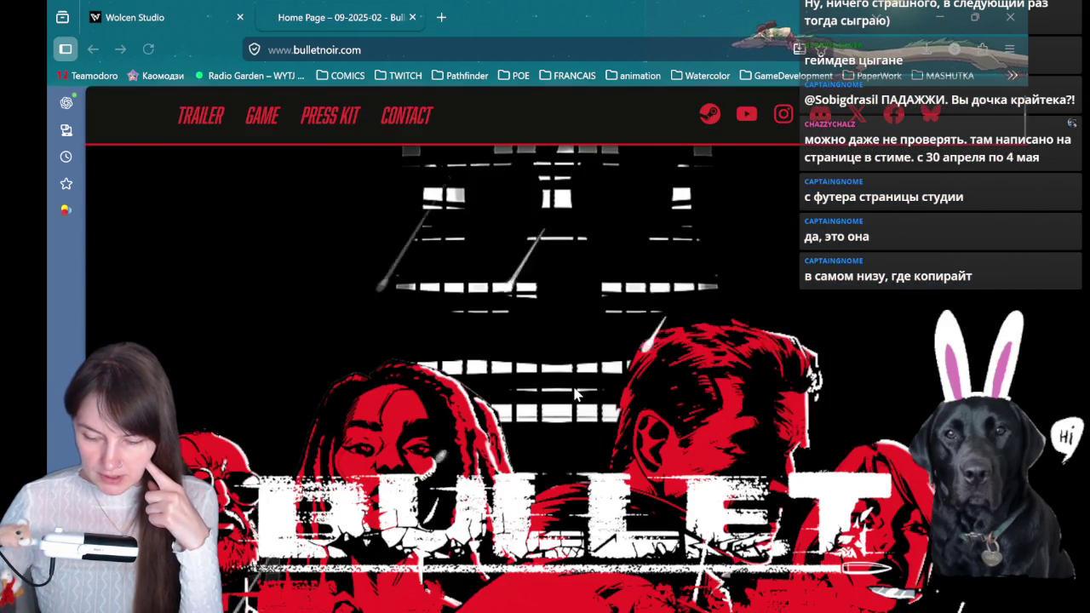
{"action": "scroll", "coordinate": [660, 293], "scroll_direction": "down", "scroll_amount": 2}
{"action": "scroll", "coordinate": [661, 292], "scroll_direction": "down", "scroll_amount": 4}
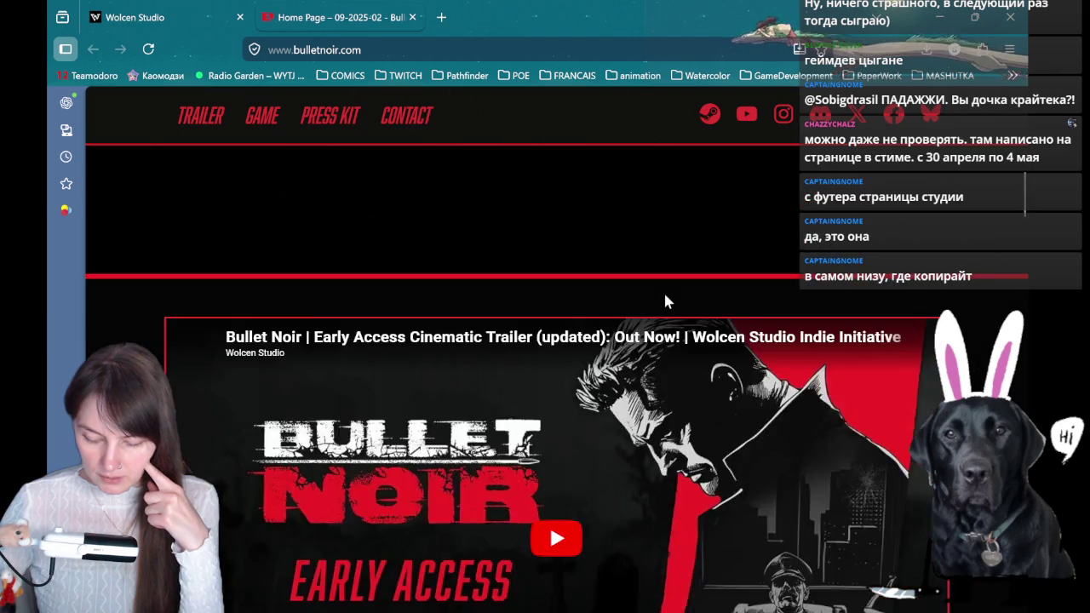
{"action": "scroll", "coordinate": [664, 294], "scroll_direction": "down", "scroll_amount": 4}
{"action": "scroll", "coordinate": [666, 298], "scroll_direction": "down", "scroll_amount": 5}
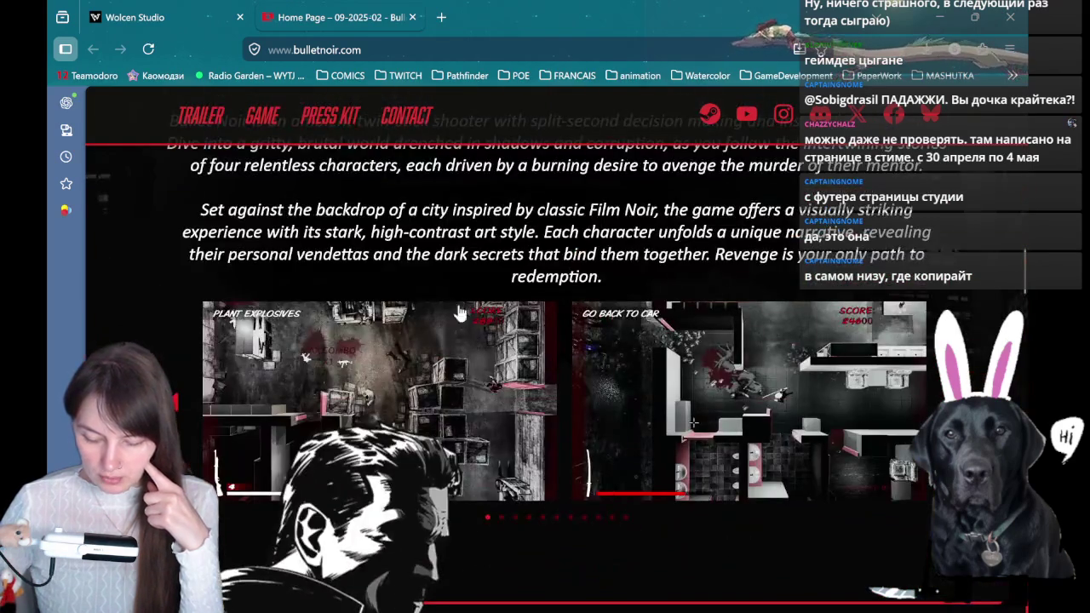
{"action": "scroll", "coordinate": [707, 425], "scroll_direction": "up", "scroll_amount": 5}
{"action": "scroll", "coordinate": [707, 426], "scroll_direction": "up", "scroll_amount": 5}
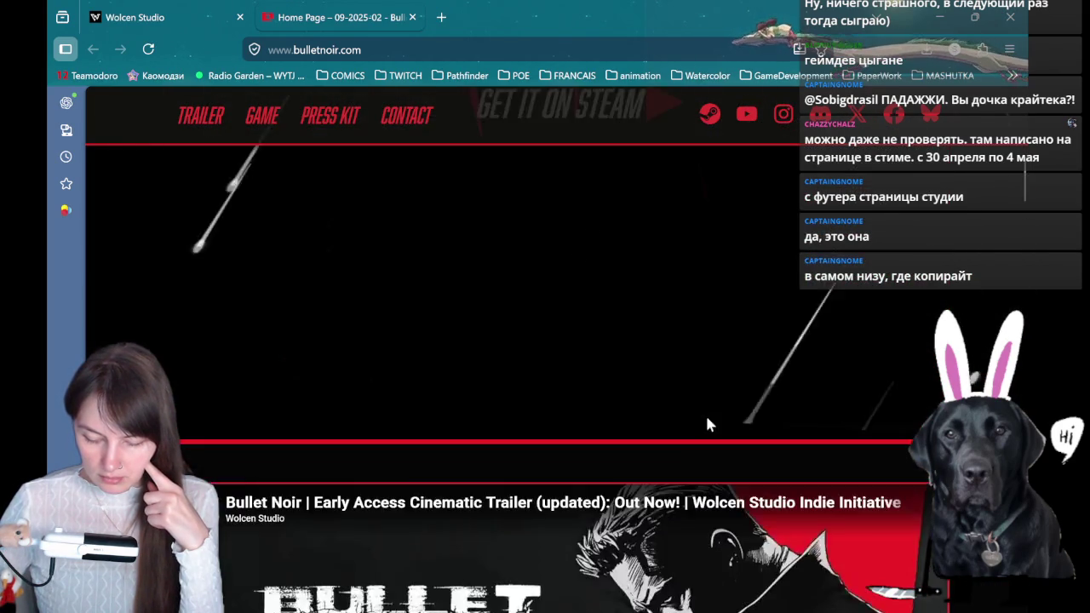
{"action": "scroll", "coordinate": [707, 426], "scroll_direction": "up", "scroll_amount": 2}
- Open Bullet Noir's Steam store page, glance at Aseprite, and return to the browser
{"action": "left_click", "coordinate": [707, 115]}
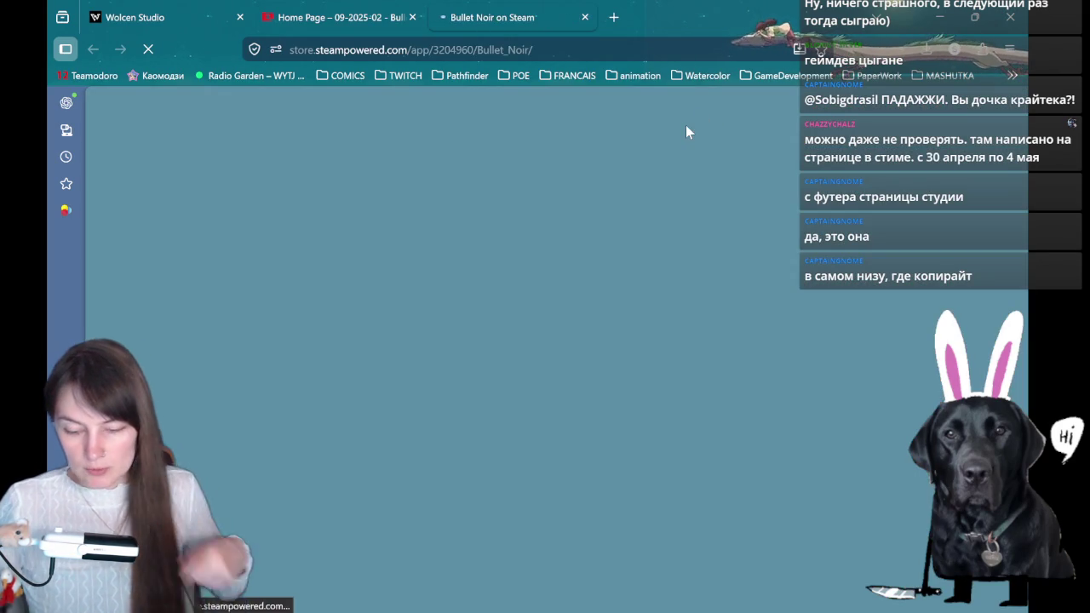
{"action": "scroll", "coordinate": [655, 212], "scroll_direction": "down", "scroll_amount": 2}
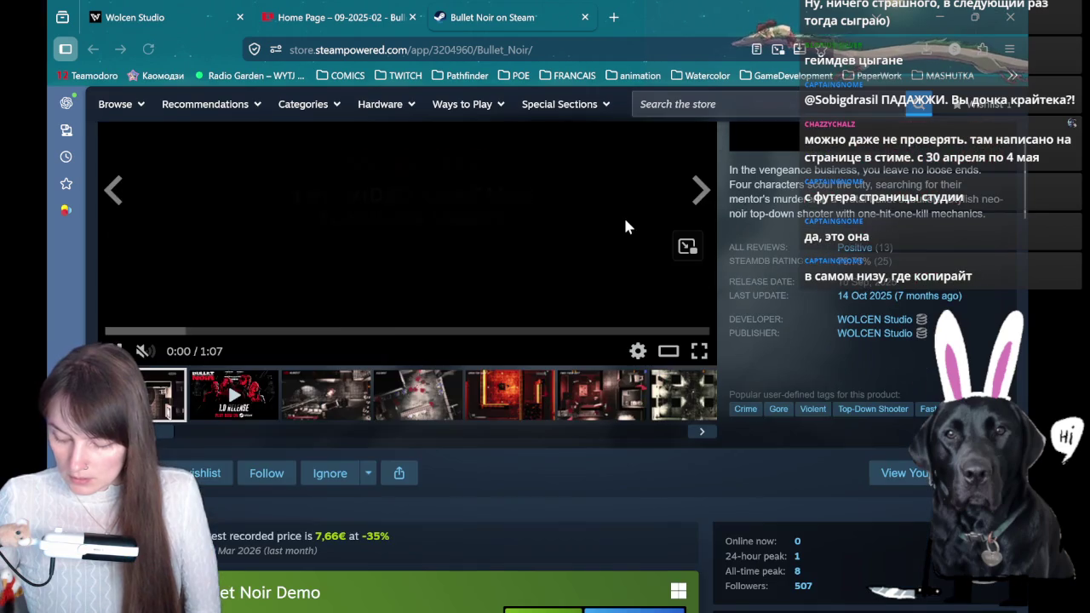
{"action": "scroll", "coordinate": [319, 292], "scroll_direction": "up", "scroll_amount": 2}
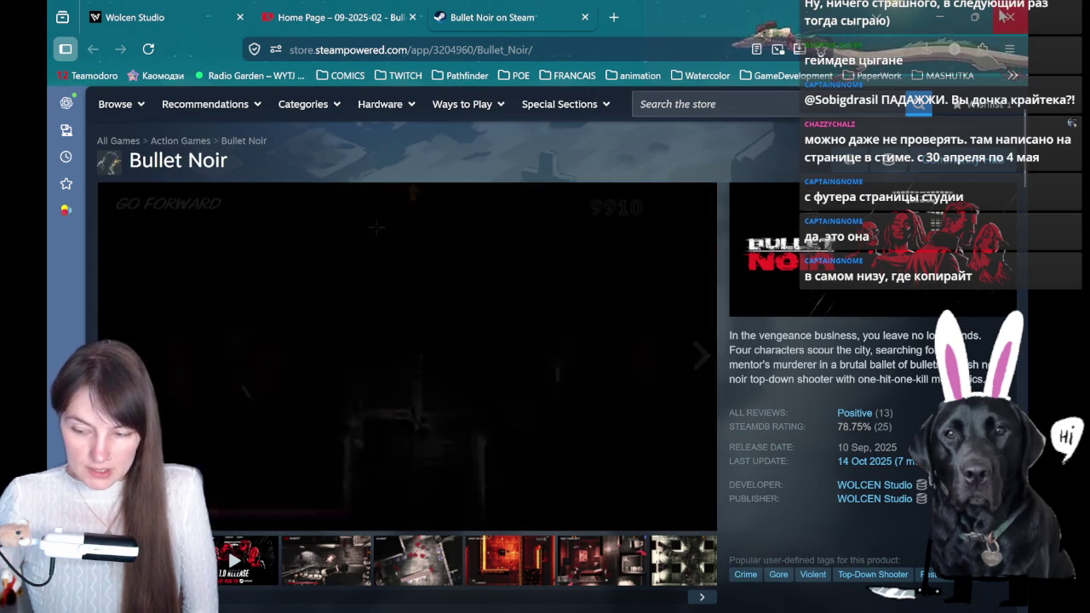
{"action": "key", "text": "alt+Tab"}
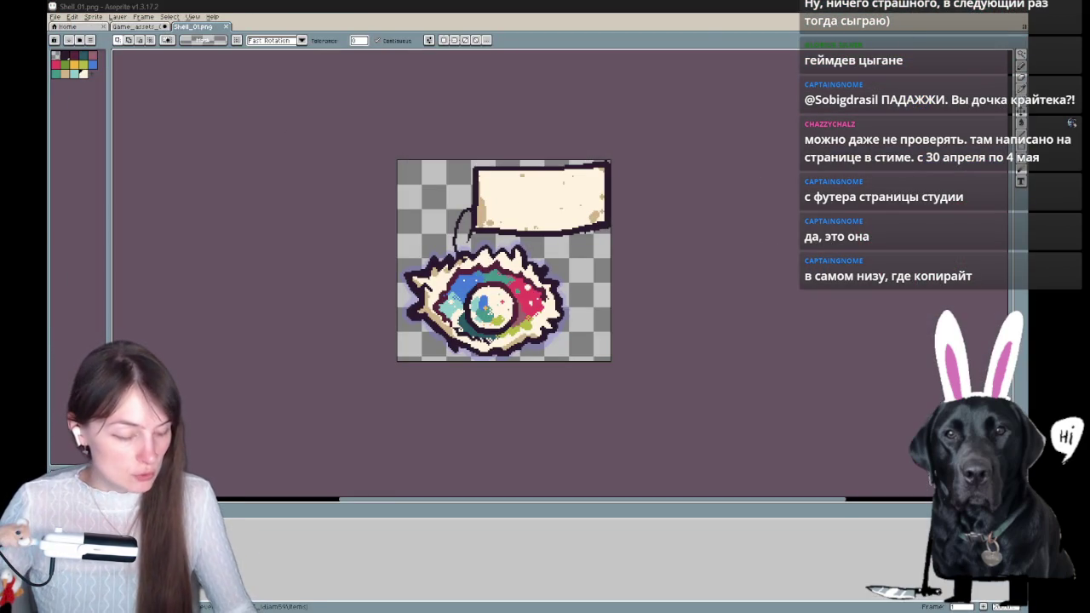
{"action": "key", "text": "alt+Tab"}
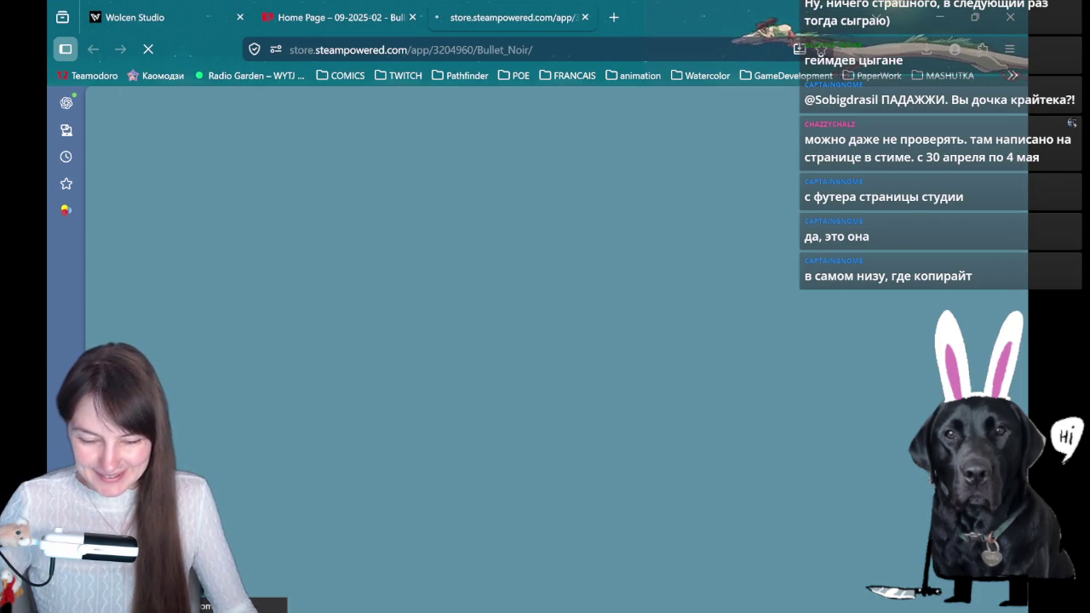
- Switch to the Wolcen Studio tab and close the Bullet Noir Steam page and website tabs
{"action": "left_click", "coordinate": [197, 26]}
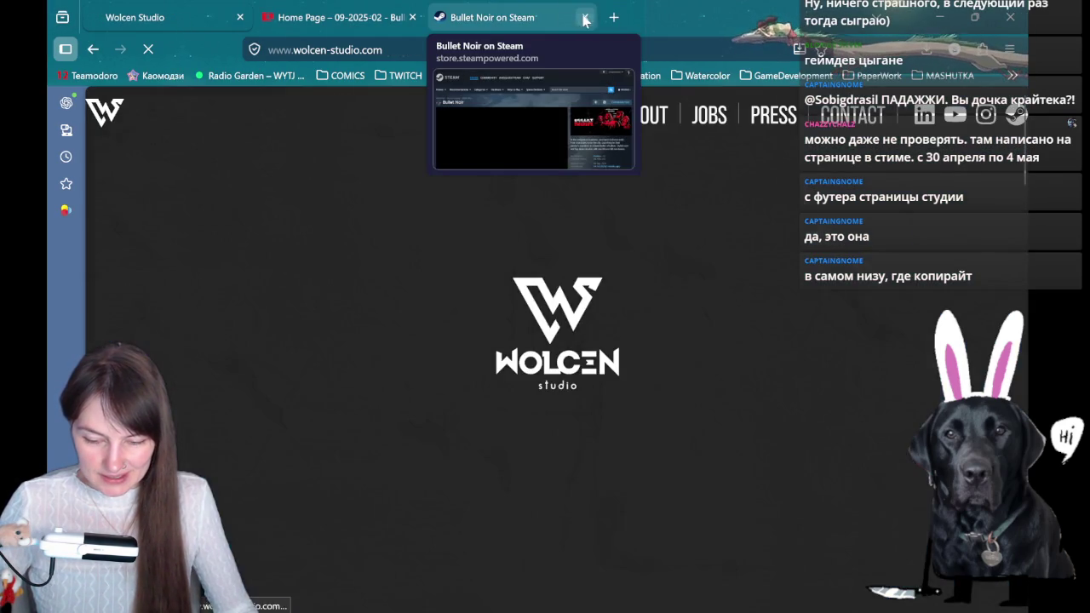
{"action": "left_click", "coordinate": [584, 17]}
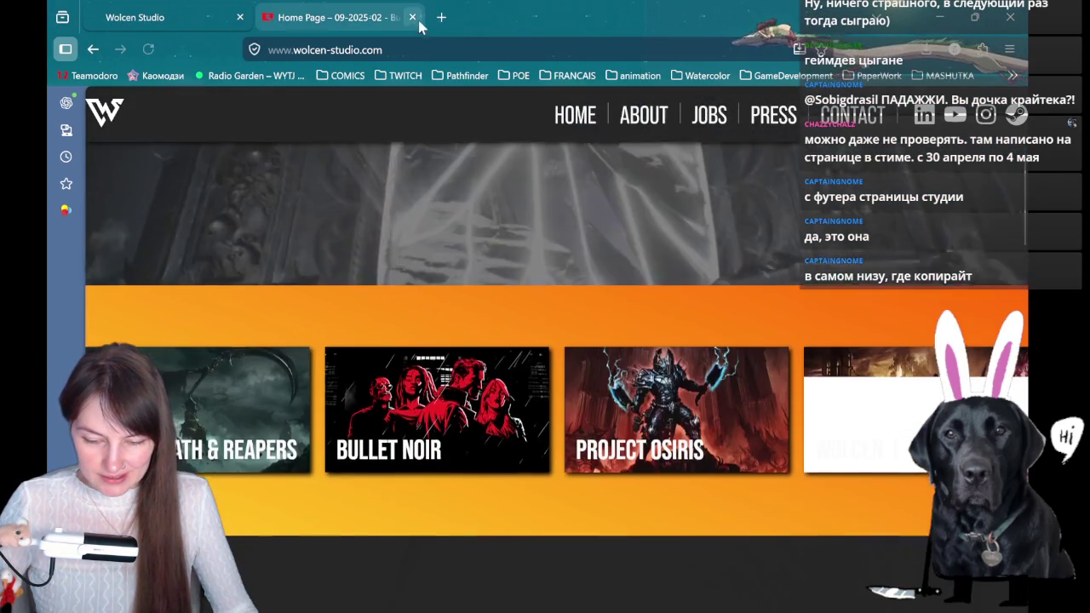
{"action": "left_click", "coordinate": [412, 17]}
- Scroll to the Wolcen footer, select then deselect the Crytek name, and return to Aseprite
{"action": "scroll", "coordinate": [500, 256], "scroll_direction": "down", "scroll_amount": 10}
{"action": "scroll", "coordinate": [546, 320], "scroll_direction": "down", "scroll_amount": 5}
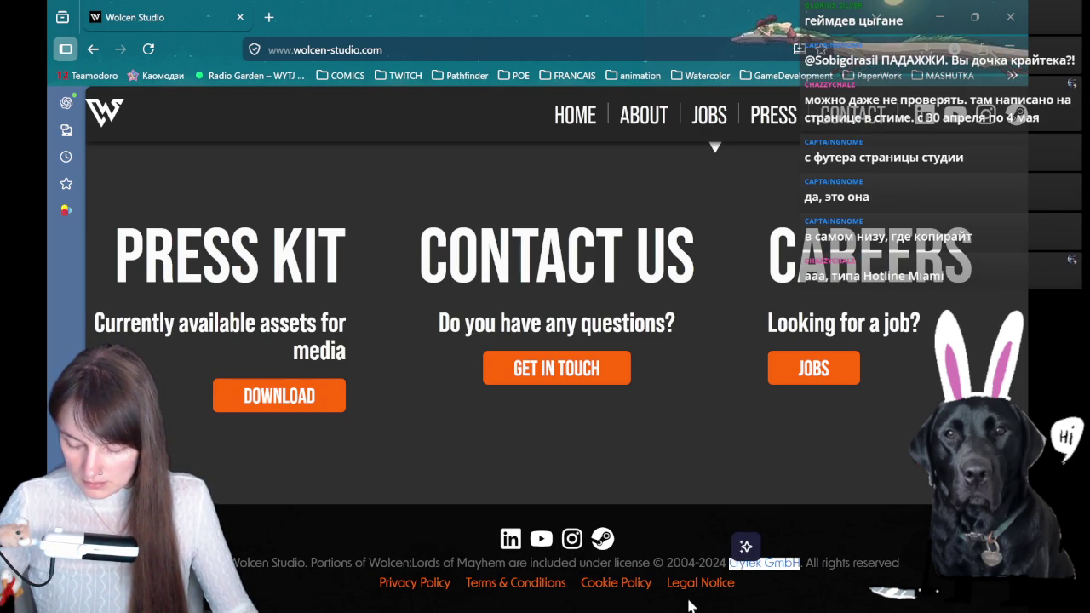
{"action": "left_click", "coordinate": [757, 559]}
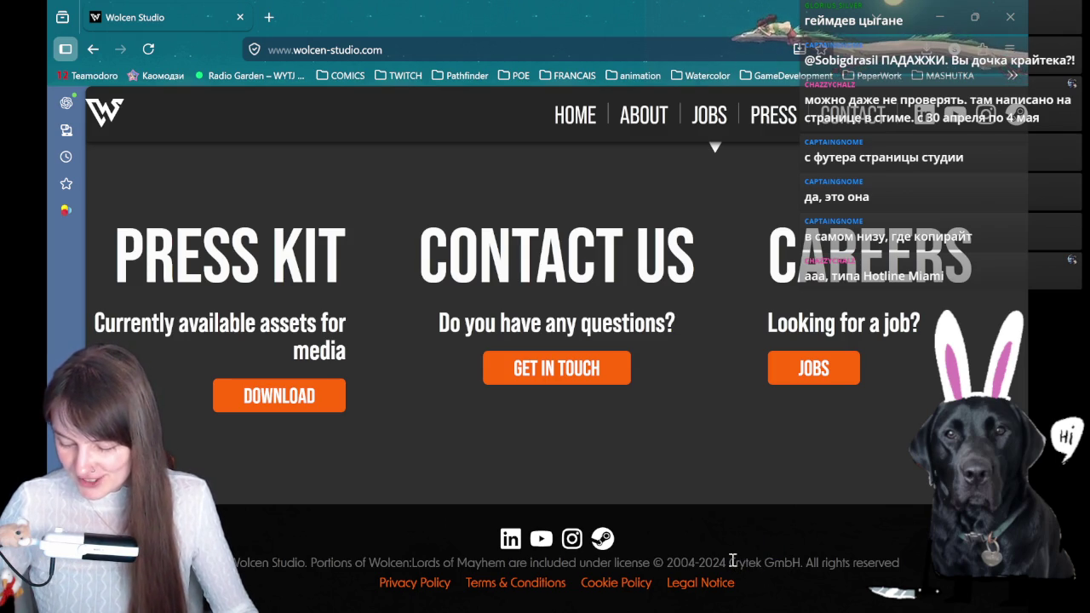
{"action": "left_click_drag", "start_coordinate": [729, 562], "coordinate": [784, 562]}
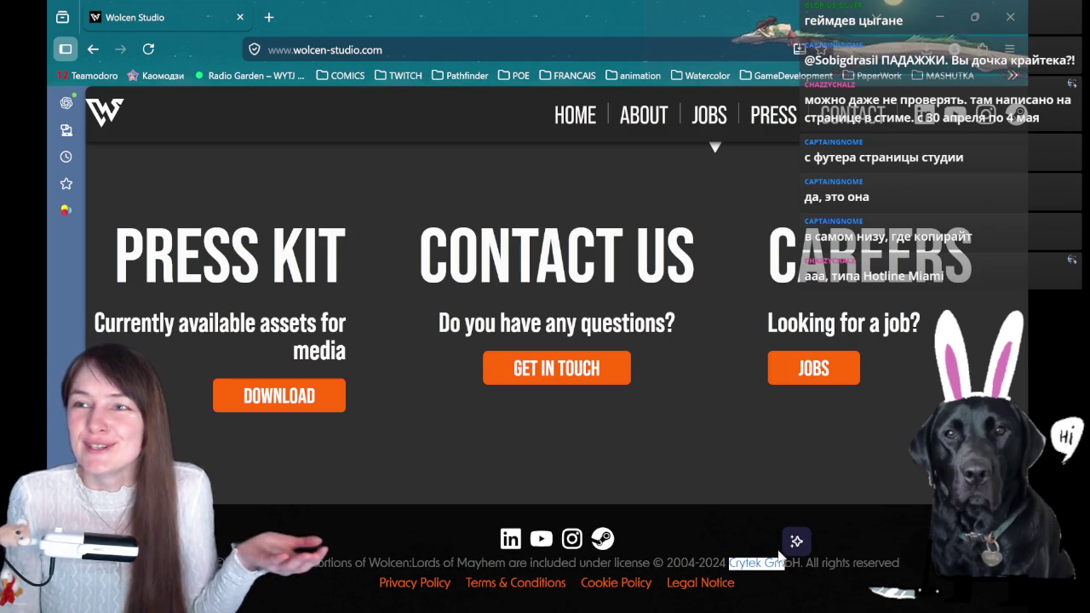
{"action": "left_click", "coordinate": [777, 560]}
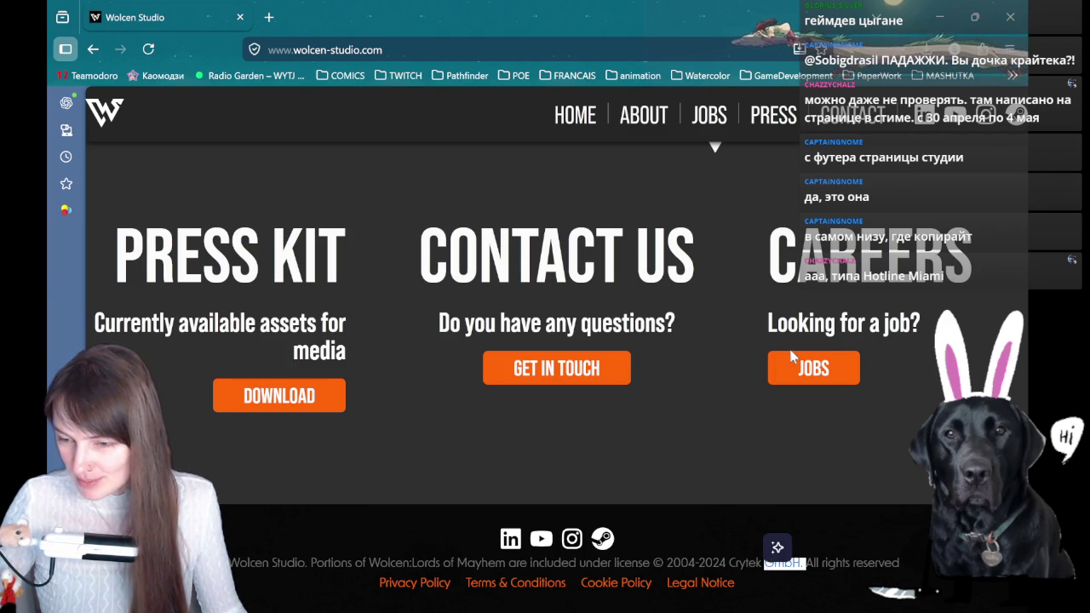
{"action": "key", "text": "alt+Tab"}
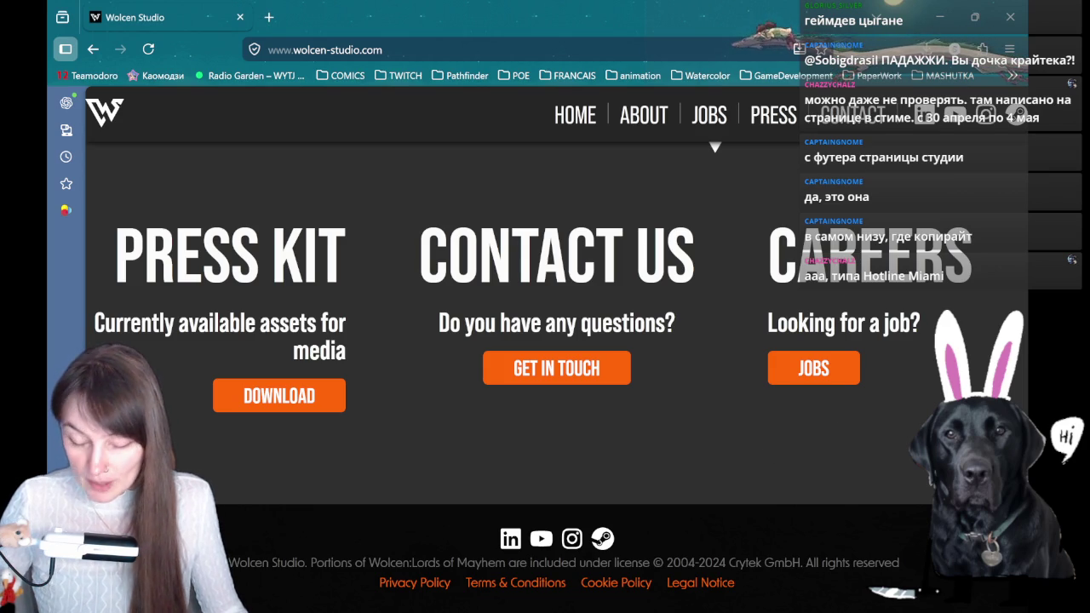
{"action": "key", "text": "alt+Tab"}
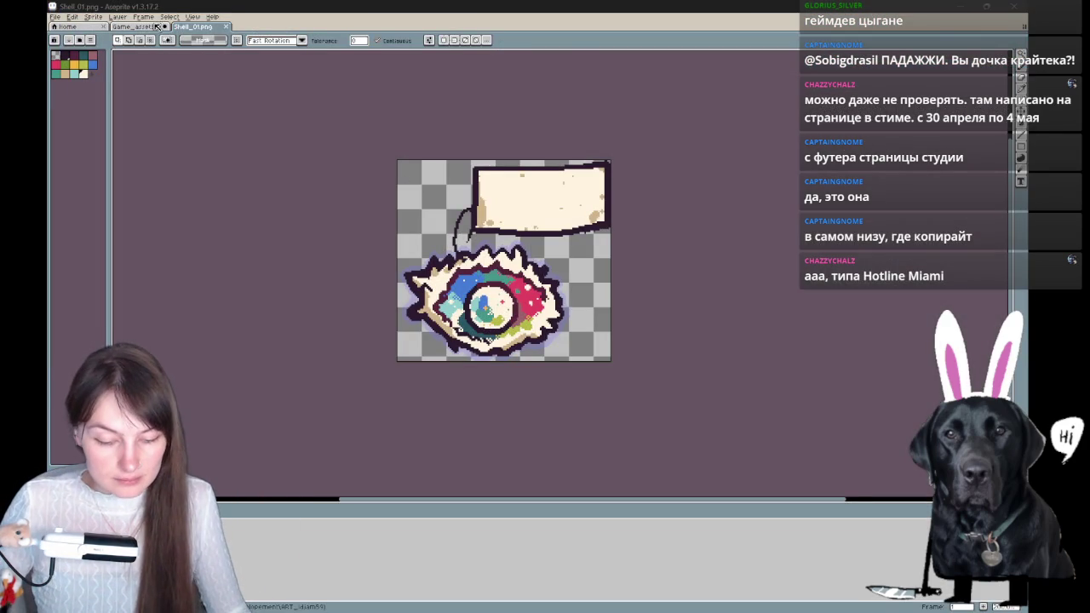
- Open Game_assets_02, zoom to the empty orange area beside the paper note, and pick the Pencil
{"action": "key", "text": "ctrl+Tab"}
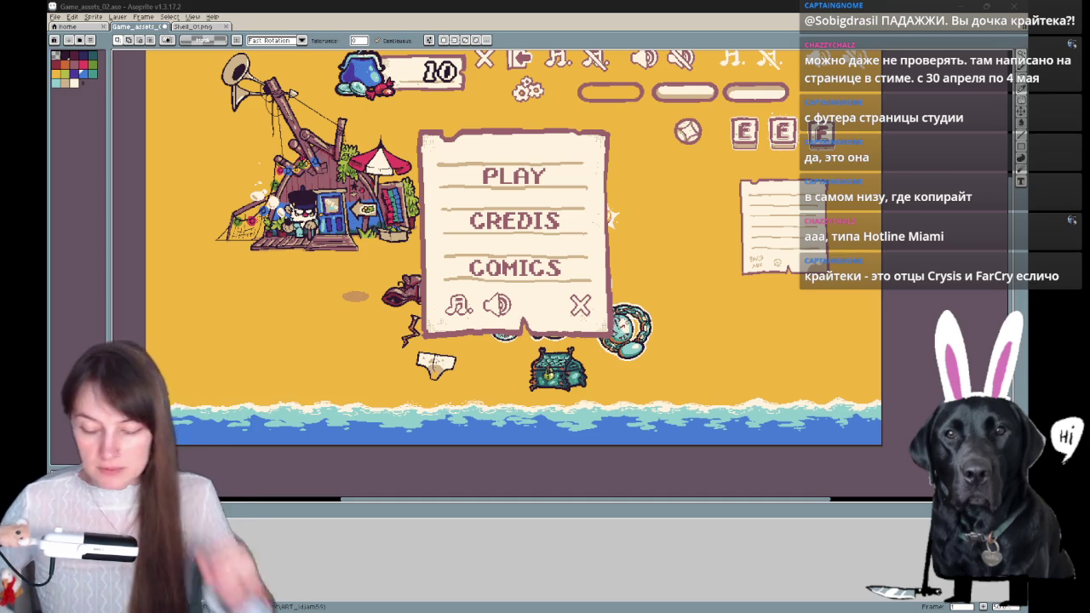
{"action": "key", "text": "space"}
{"action": "mouse_move", "coordinate": [724, 225]}
{"action": "left_mouse_down"}
{"action": "mouse_move", "coordinate": [596, 300]}
{"action": "mouse_move", "coordinate": [660, 252]}
{"action": "mouse_move", "coordinate": [530, 253]}
{"action": "left_mouse_up"}
{"action": "scroll", "coordinate": [660, 251], "scroll_direction": "up", "scroll_amount": 1}
{"action": "key", "text": "b"}
{"action": "key", "text": "ctrl+z"}
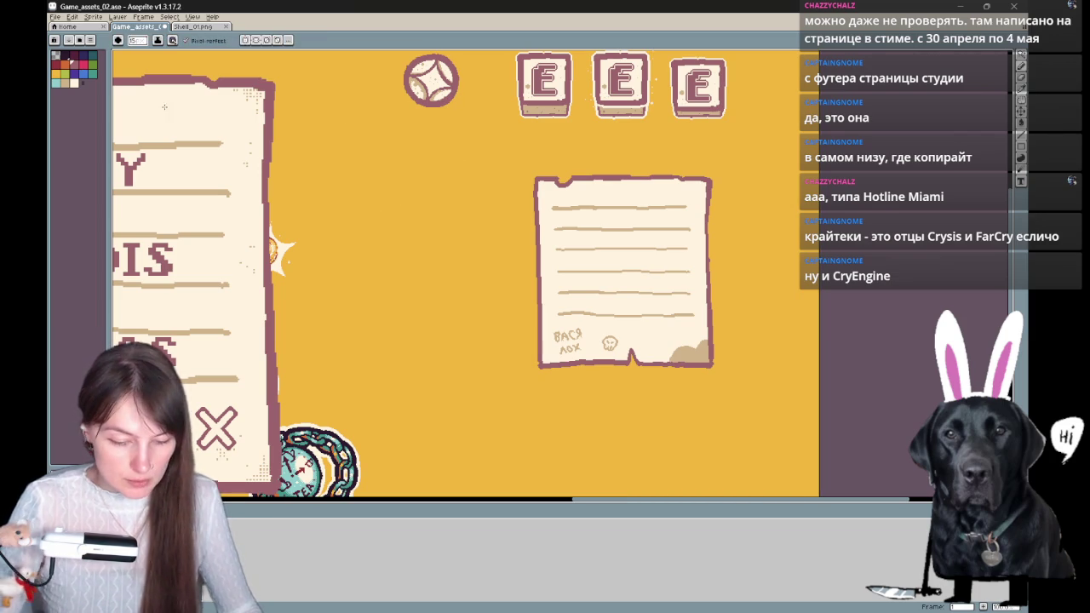
- Sketch the first curve of the pointing-hand outline, undoing its stray tails
{"action": "mouse_move", "coordinate": [418, 212]}
{"action": "left_mouse_down"}
{"action": "mouse_move", "coordinate": [393, 192]}
{"action": "mouse_move", "coordinate": [389, 219]}
{"action": "left_mouse_up"}
{"action": "key", "text": "b"}
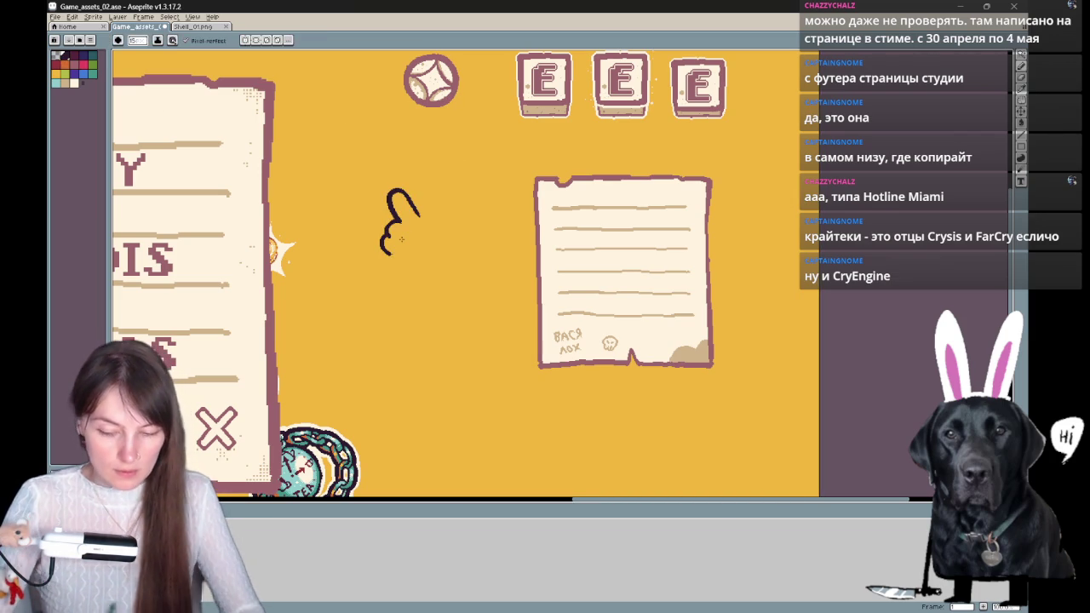
{"action": "key", "text": "ctrl+z"}
{"action": "key", "text": "ctrl+z"}
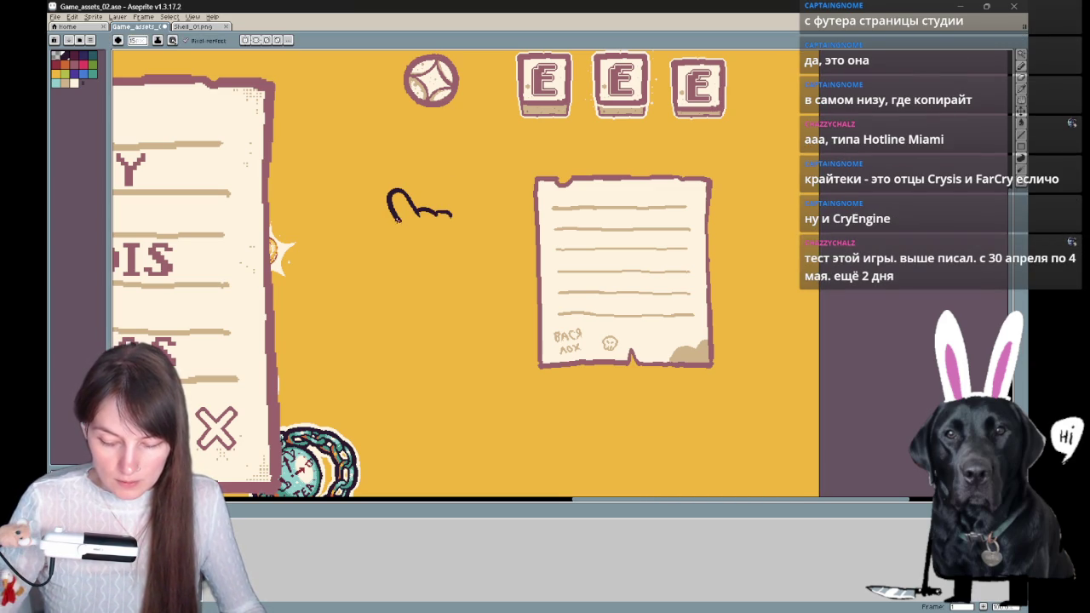
{"action": "key", "text": "ctrl+z"}
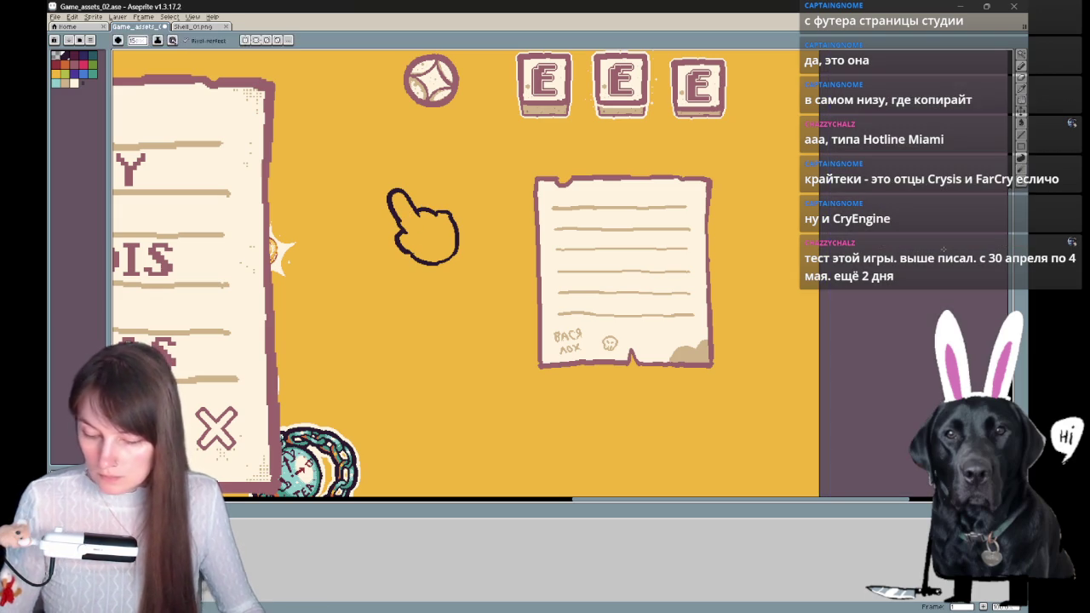
{"action": "scroll", "coordinate": [469, 382], "scroll_direction": "up", "scroll_amount": 3}
- Dismiss the accidental Canvas Size dialog, undo a stray diagonal line, and recentre on the hand
{"action": "key", "text": "ctrl+alt+c"}
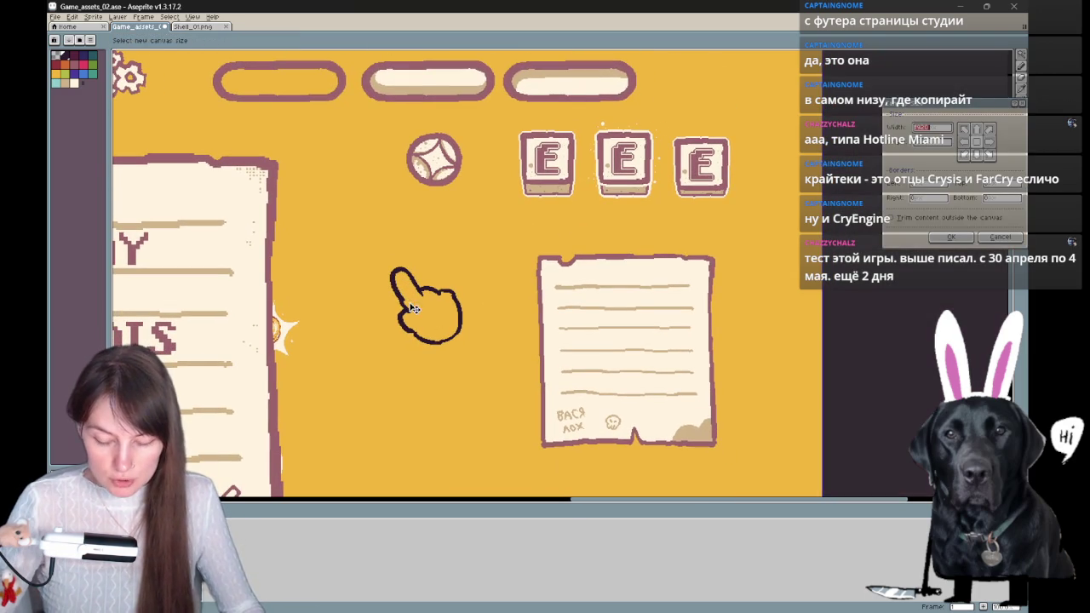
{"action": "key", "text": "Escape"}
{"action": "mouse_move", "coordinate": [453, 288]}
{"action": "left_mouse_down"}
{"action": "mouse_move", "coordinate": [526, 362]}
{"action": "mouse_move", "coordinate": [526, 389]}
{"action": "left_mouse_up"}
{"action": "key", "text": "ctrl+z"}
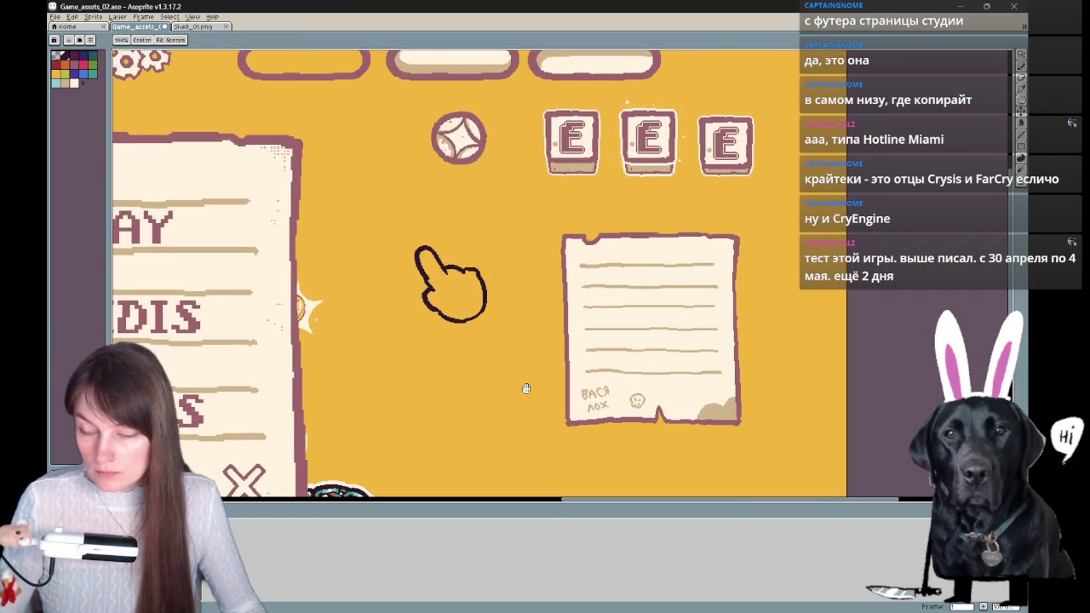
{"action": "key", "text": "b"}
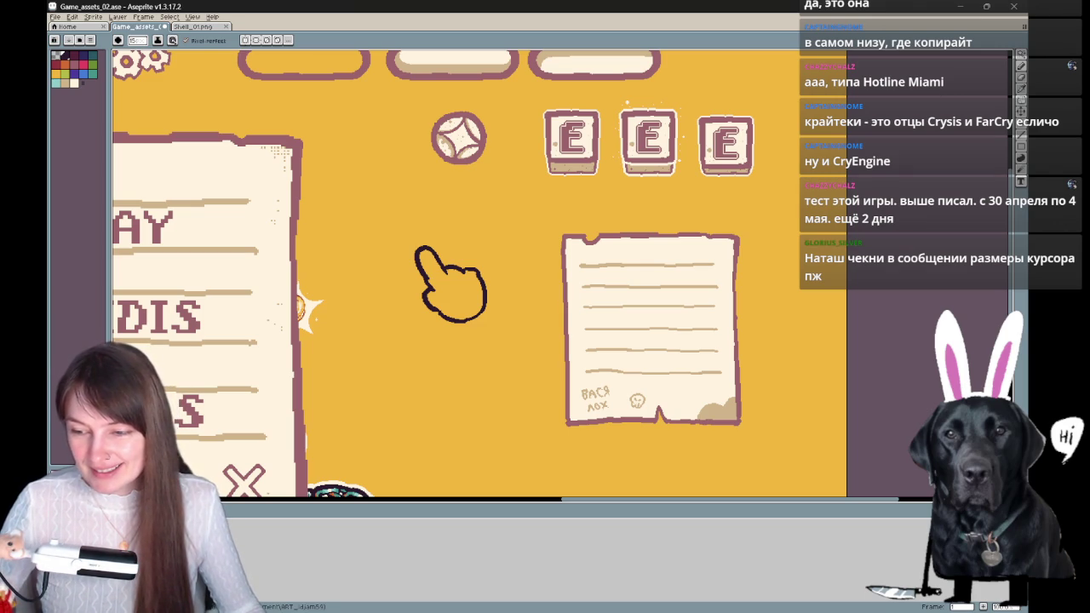
{"action": "left_click_drag", "start_coordinate": [477, 340], "coordinate": [458, 314]}
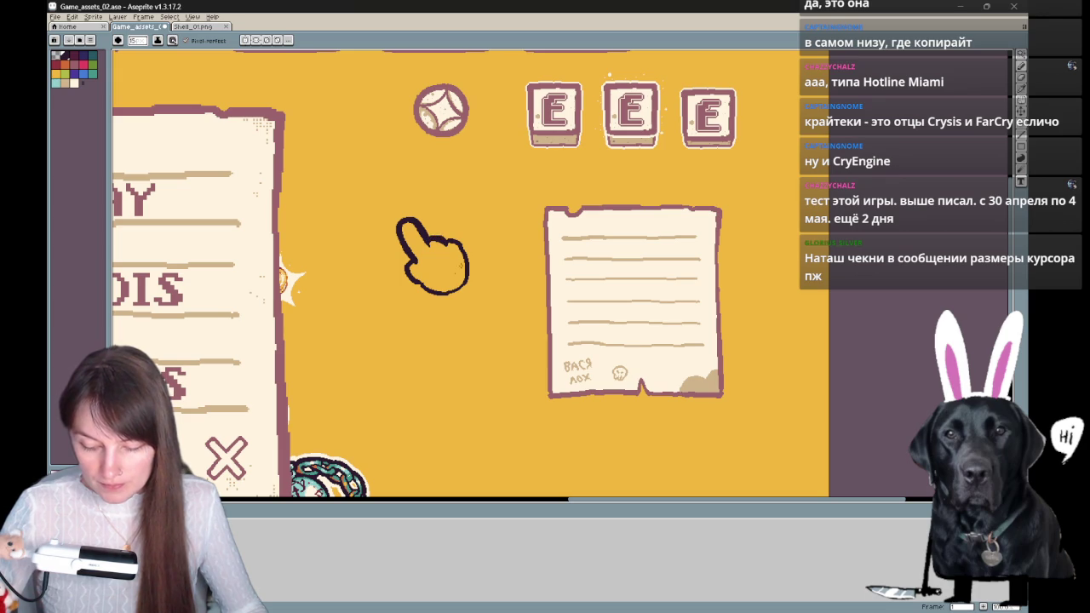
- Thicken the hand's lower outline and redraw its bottom edge
{"action": "left_click_drag", "start_coordinate": [414, 283], "coordinate": [431, 292]}
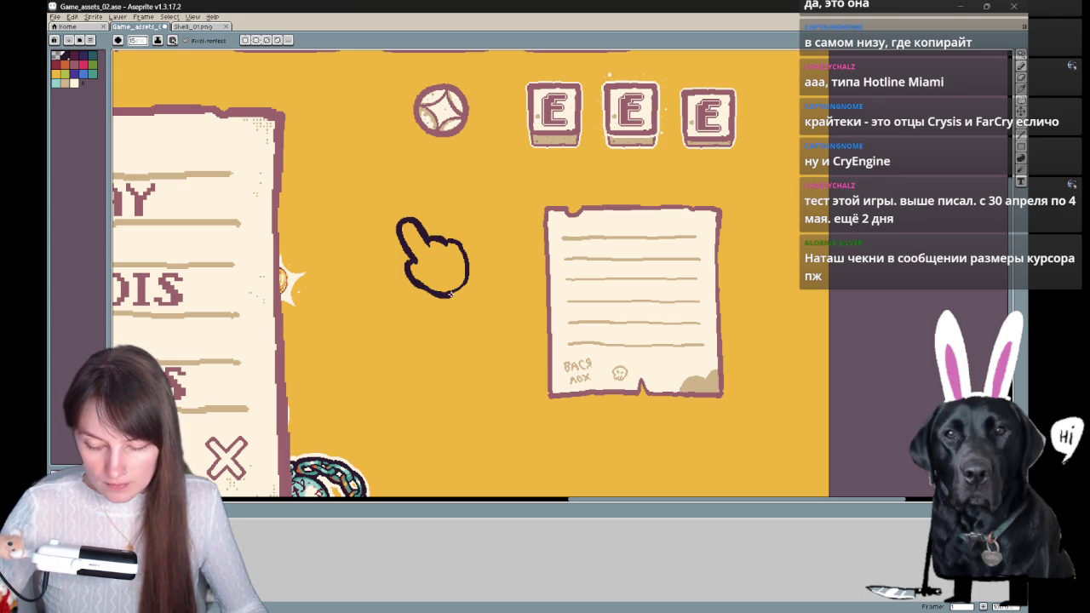
{"action": "left_click_drag", "start_coordinate": [531, 275], "coordinate": [548, 340]}
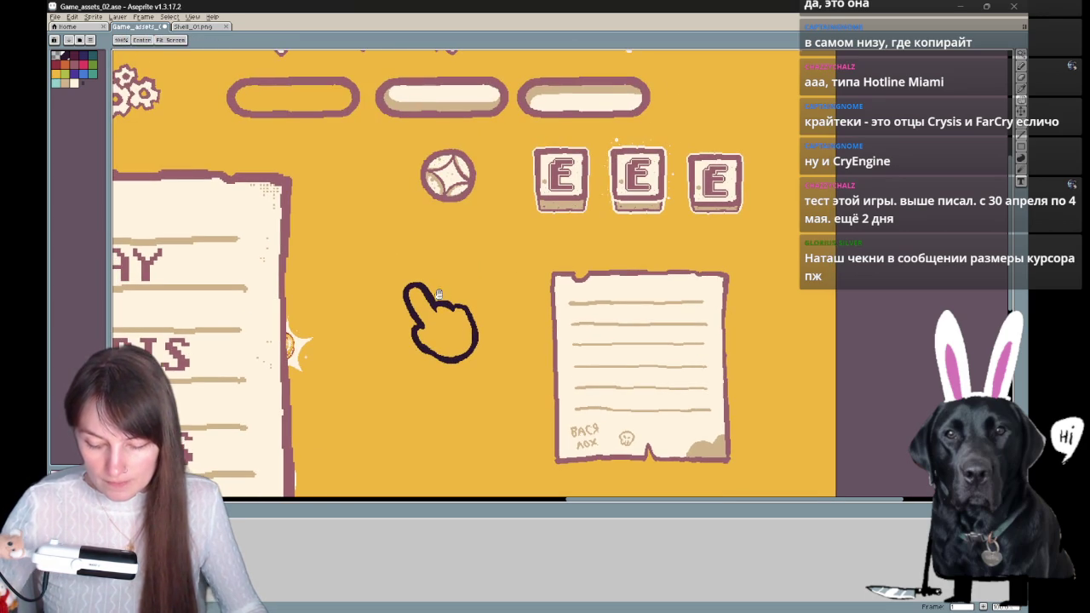
{"action": "key", "text": "space"}
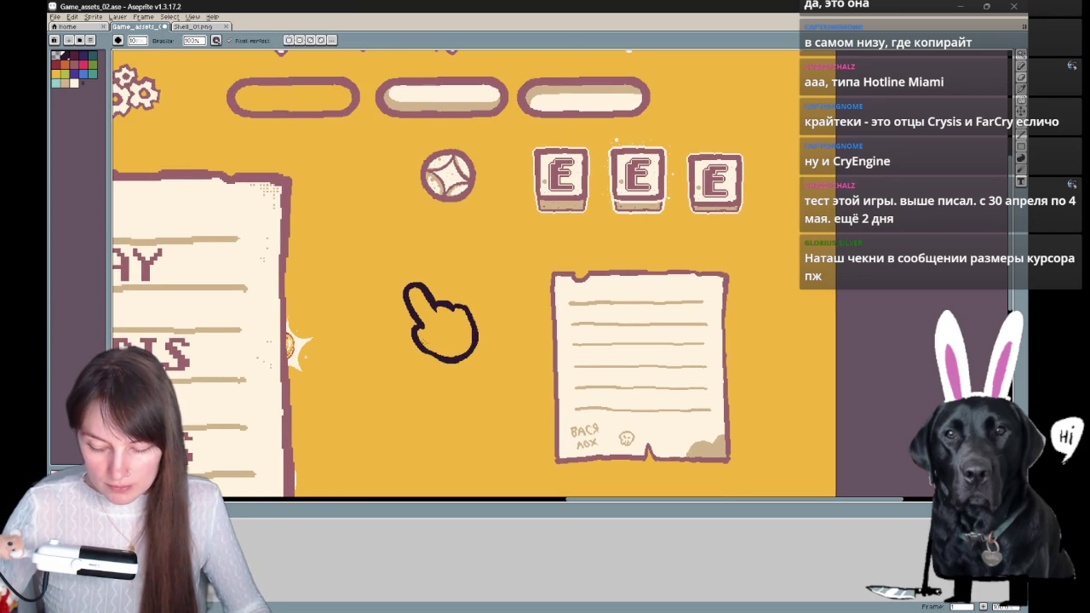
{"action": "key", "text": "e"}
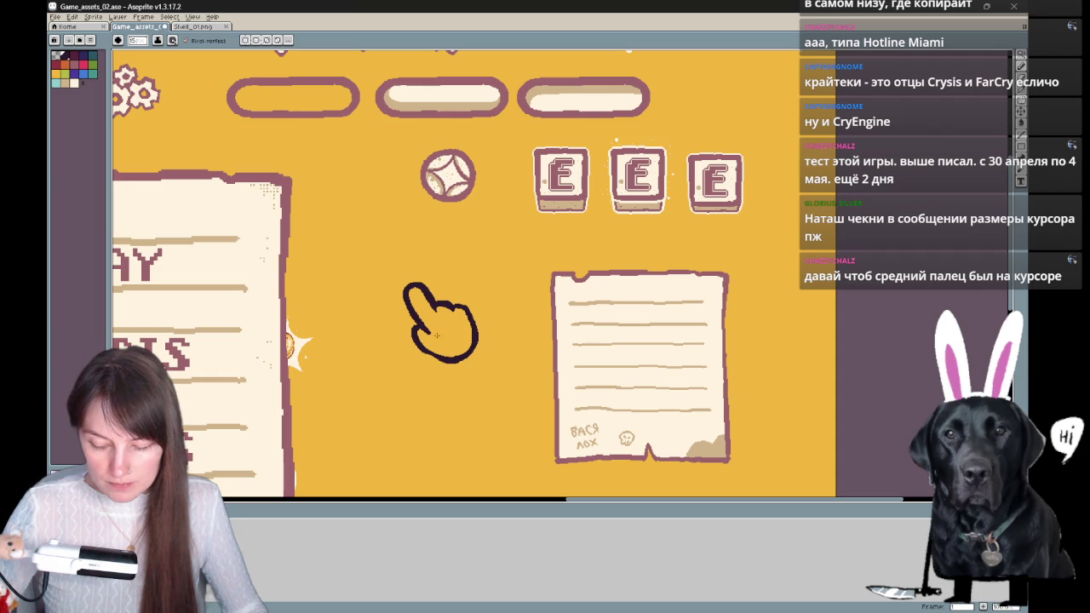
{"action": "key", "text": "b"}
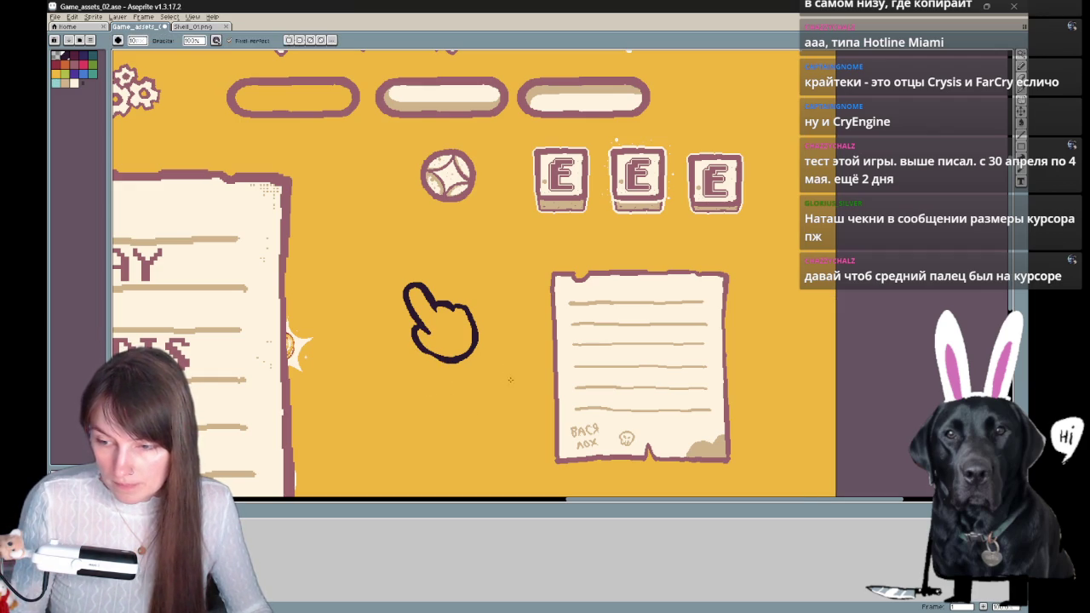
{"action": "left_click_drag", "start_coordinate": [430, 358], "coordinate": [471, 357]}
- Add a fingernail mark at the raised fingertip, panning to check the menu card and top buttons
{"action": "key", "text": "e"}
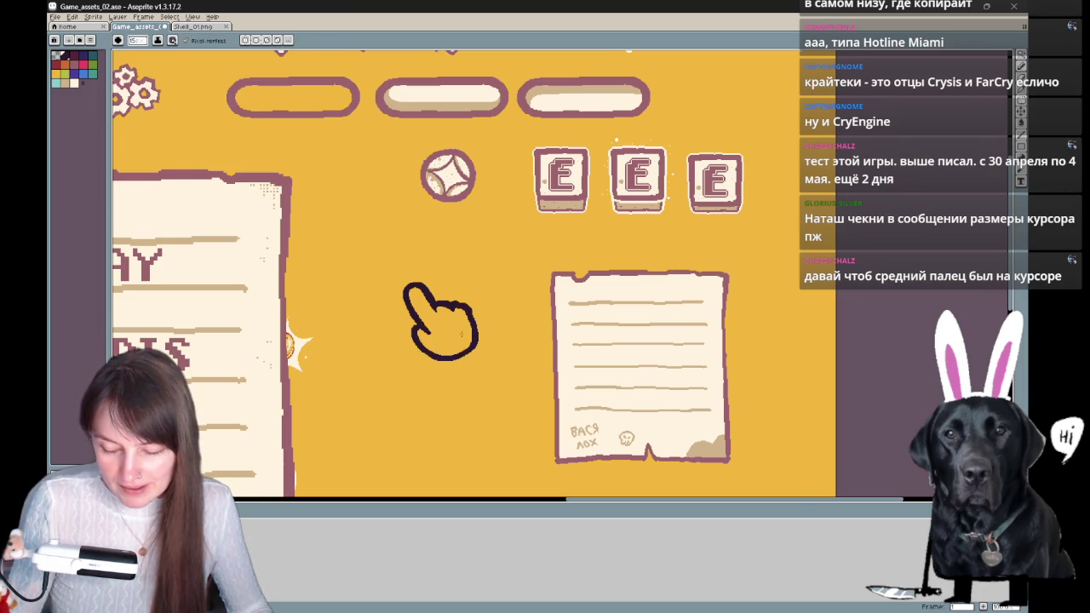
{"action": "left_click_drag", "start_coordinate": [488, 310], "coordinate": [474, 320]}
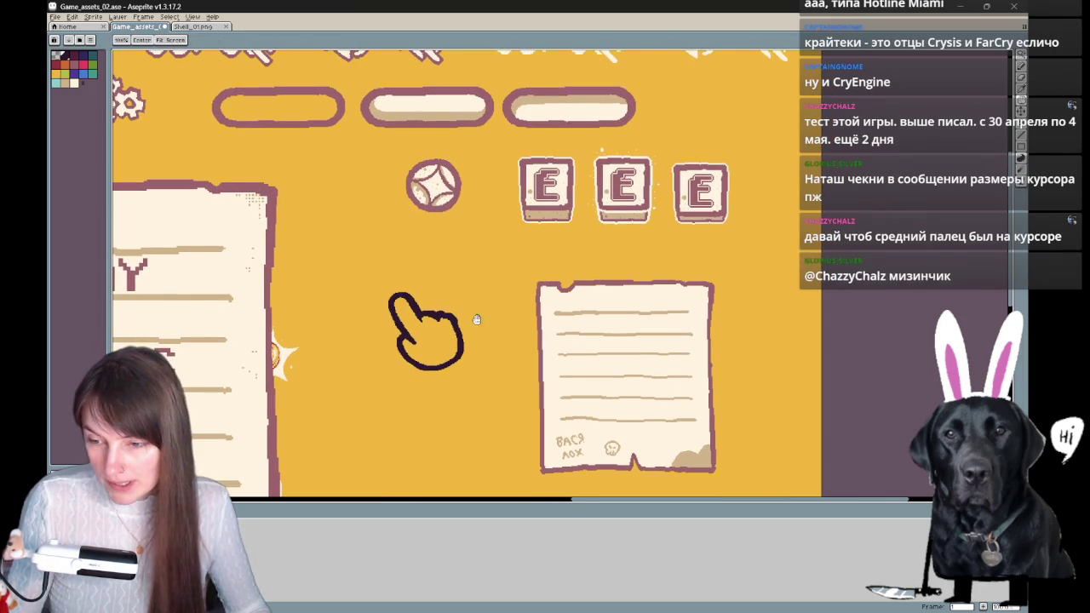
{"action": "key", "text": "b"}
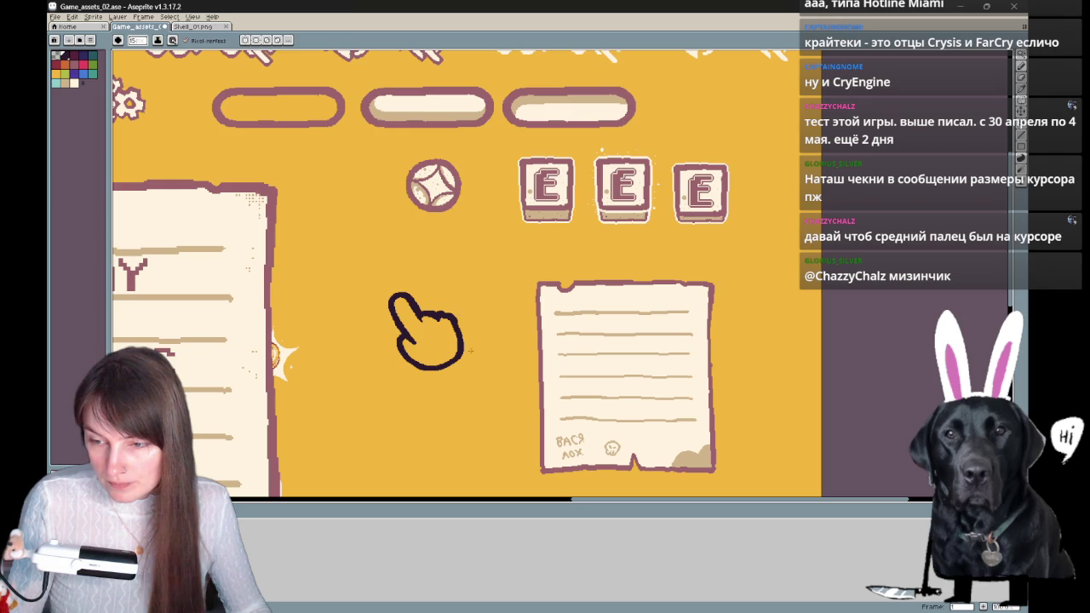
{"action": "mouse_move", "coordinate": [486, 351]}
{"action": "left_mouse_down"}
{"action": "mouse_move", "coordinate": [504, 329]}
{"action": "mouse_move", "coordinate": [501, 341]}
{"action": "left_mouse_up"}
{"action": "key", "text": "space"}
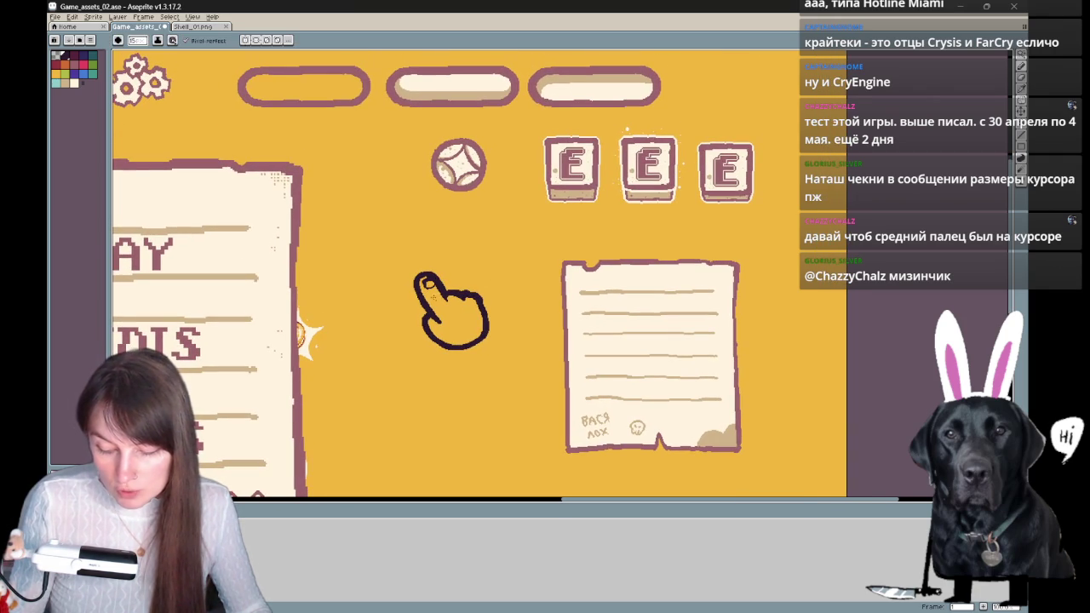
{"action": "key", "text": "space"}
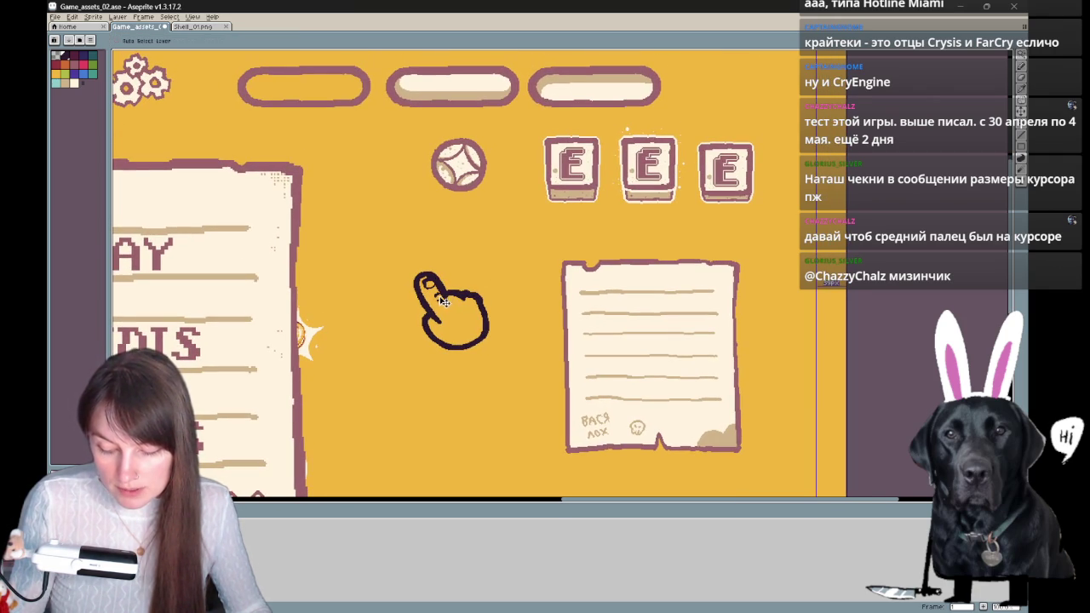
{"action": "key", "text": "space"}
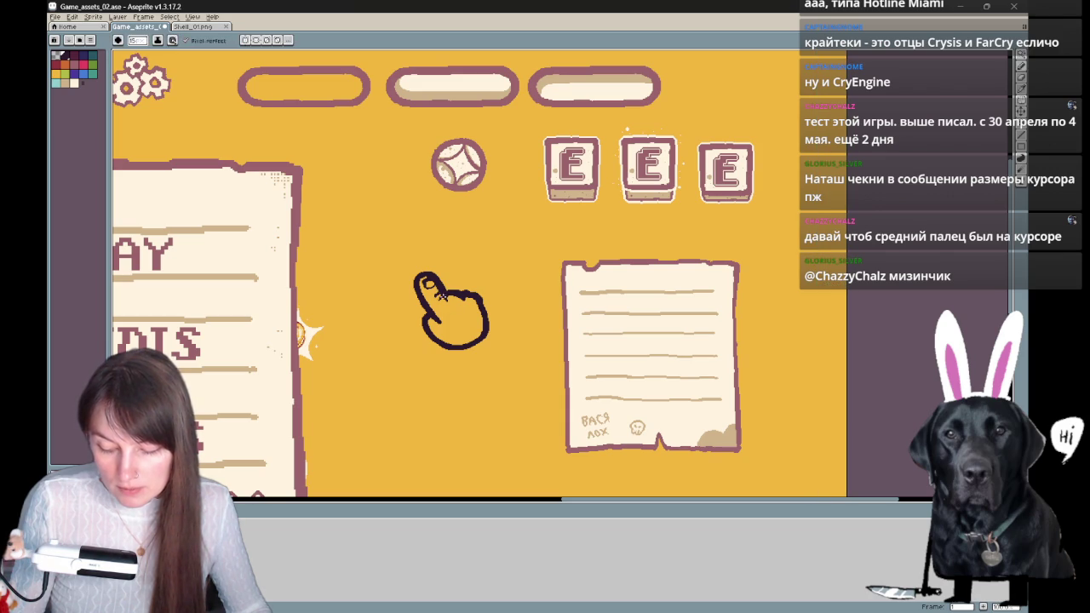
{"action": "key", "text": "space"}
{"action": "key", "text": "space"}
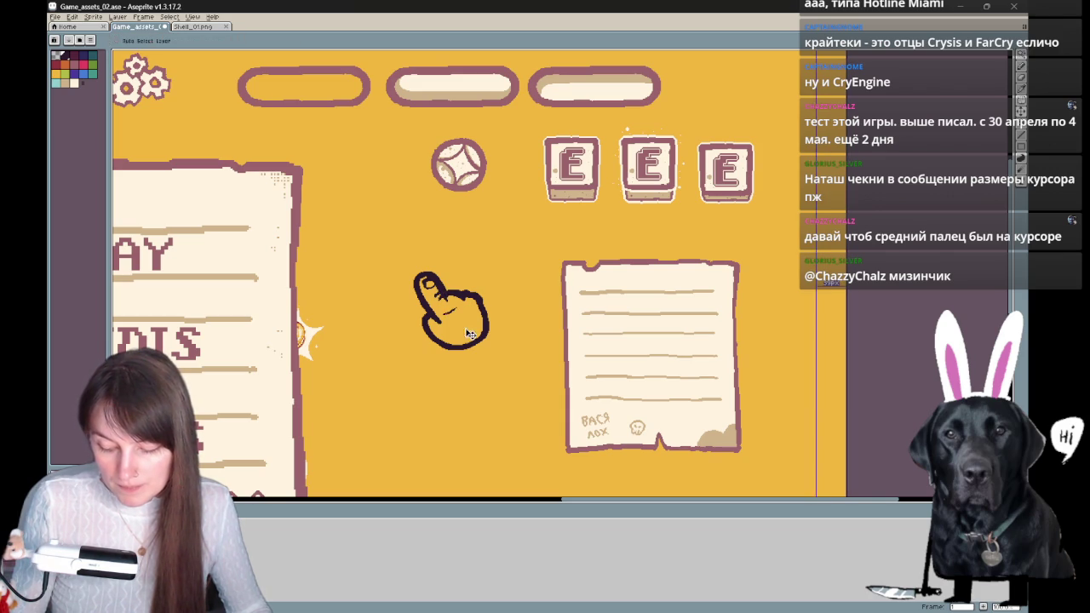
{"action": "left_click_drag", "start_coordinate": [587, 297], "coordinate": [697, 216]}
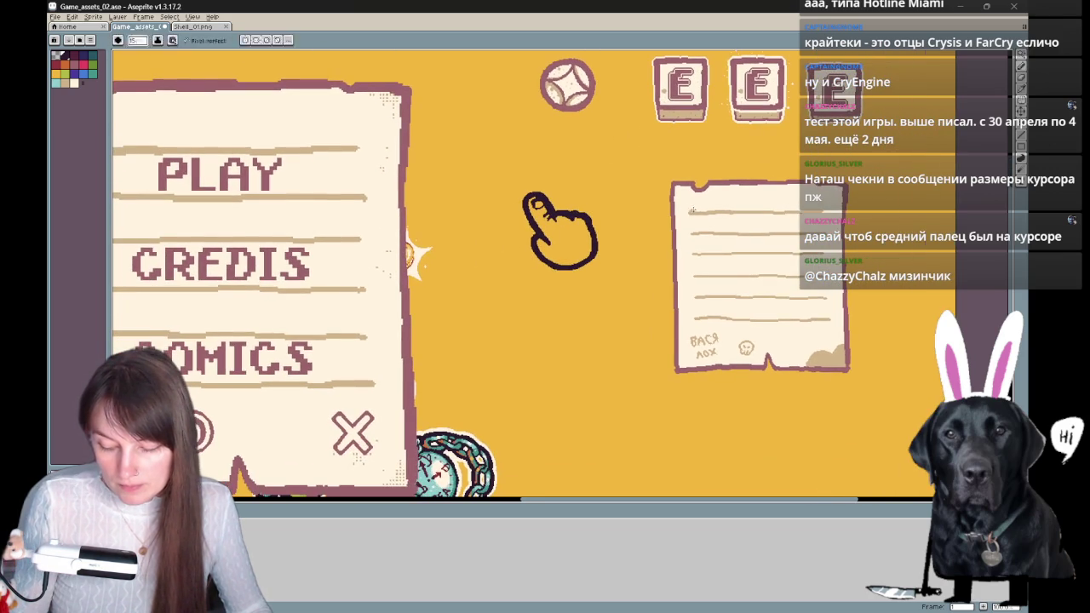
{"action": "key", "text": "space"}
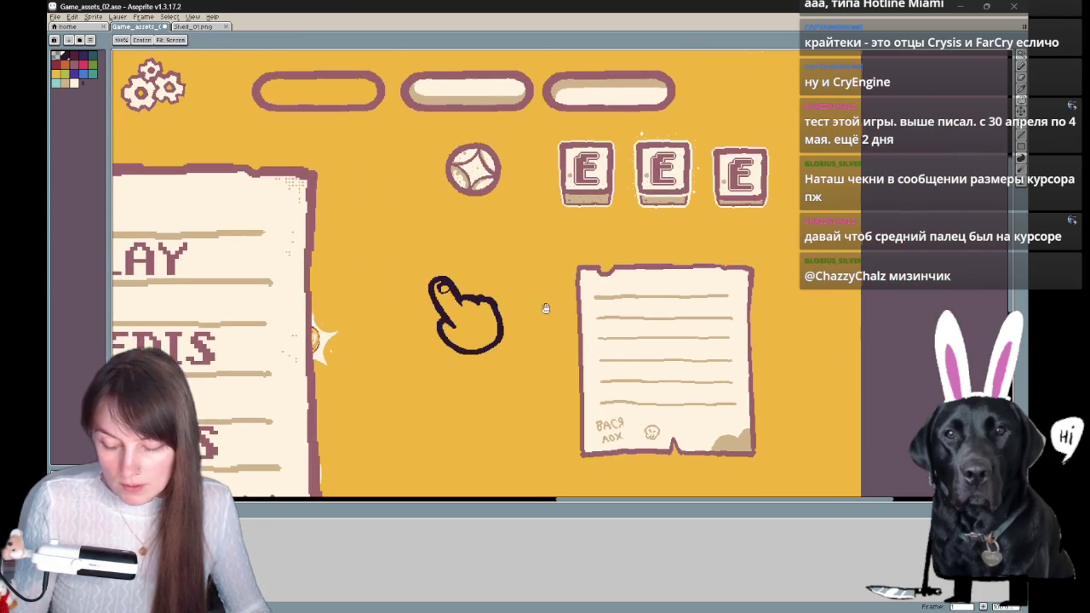
{"action": "left_click_drag", "start_coordinate": [556, 324], "coordinate": [462, 410]}
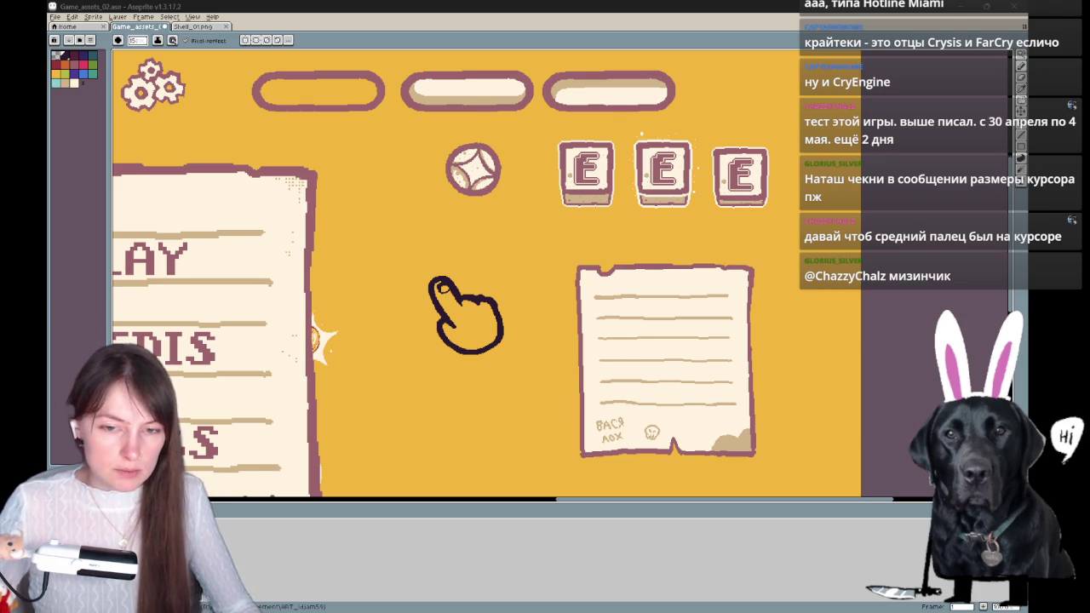
- Create a new blank sprite, Sprite-0001, via File > New
{"action": "left_click", "coordinate": [54, 16]}
{"action": "left_click", "coordinate": [72, 28]}
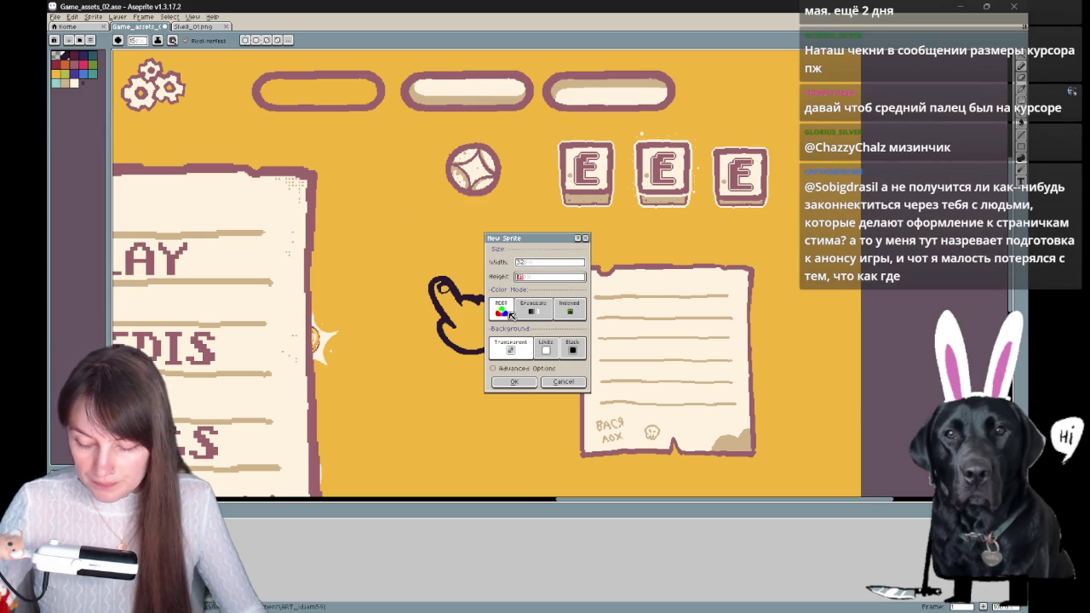
{"action": "left_click", "coordinate": [514, 382]}
- Lasso the hand drawing in Game_assets_02 and paste a copy into Sprite-0001
{"action": "left_click", "coordinate": [194, 26]}
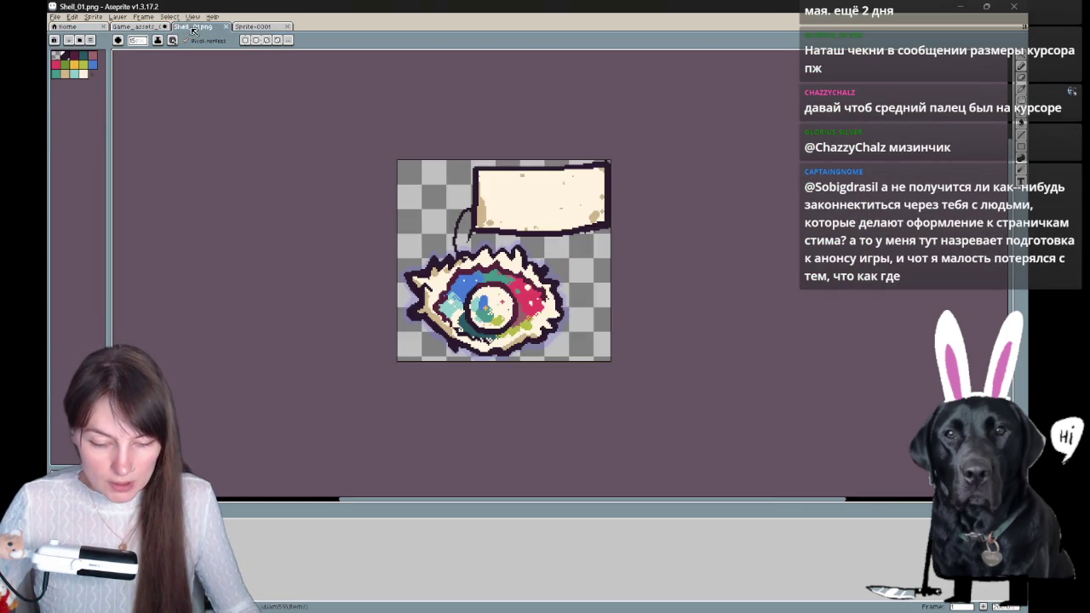
{"action": "left_click", "coordinate": [136, 26]}
{"action": "key", "text": "q"}
{"action": "left_click_drag", "start_coordinate": [476, 379], "coordinate": [511, 298]}
{"action": "left_click_drag", "start_coordinate": [432, 383], "coordinate": [434, 381]}
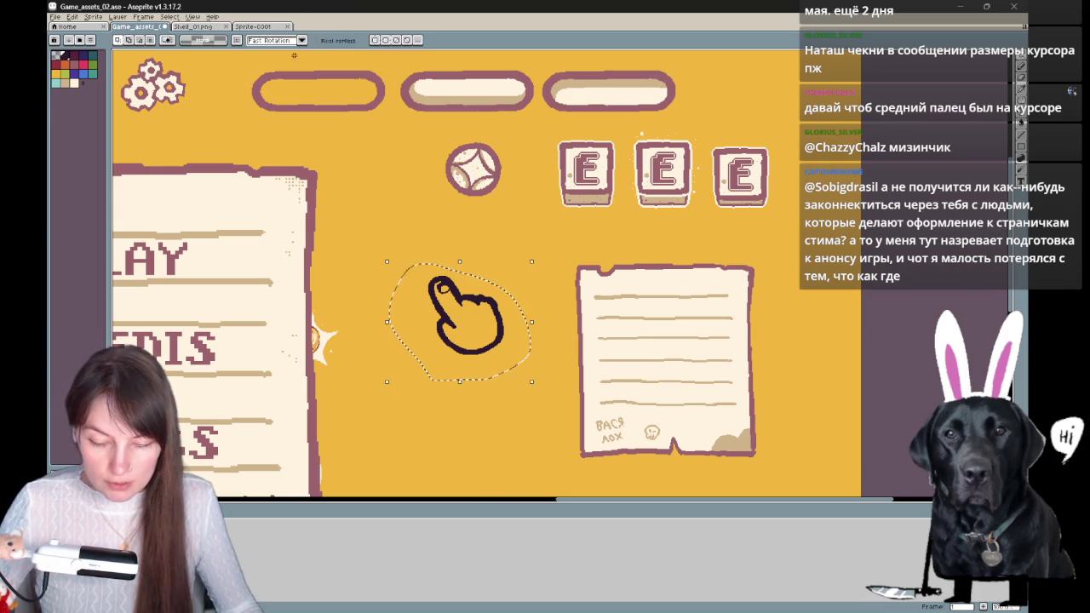
{"action": "key", "text": "ctrl+Tab"}
{"action": "key", "text": "ctrl+Tab"}
{"action": "key", "text": "ctrl+v"}
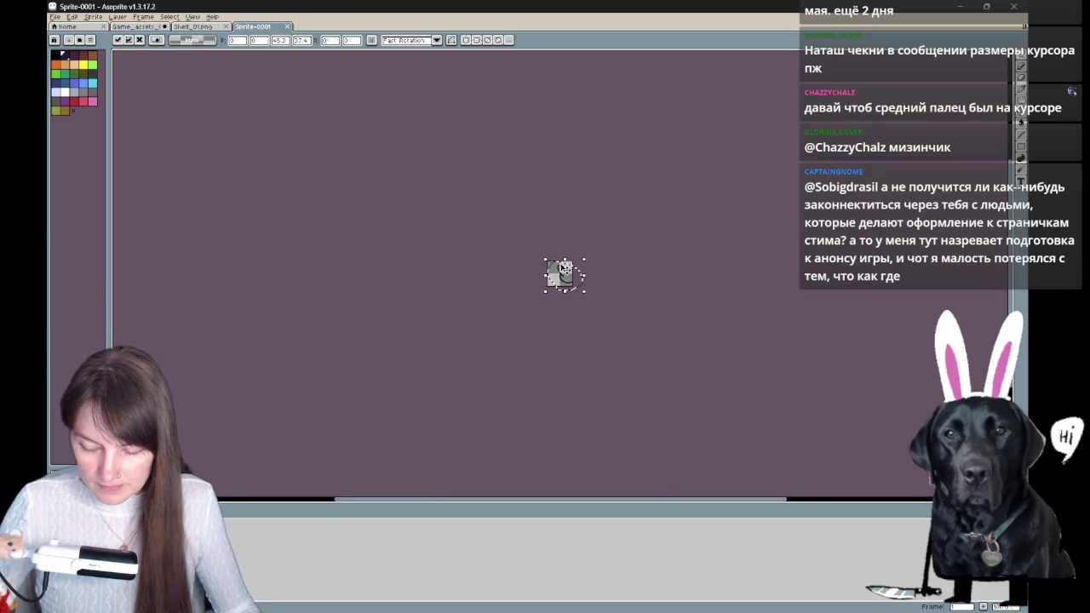
- Move the pasted hand up-left, tilt it slightly clockwise, enlarge it to fill the canvas, and commit
{"action": "scroll", "coordinate": [579, 288], "scroll_direction": "up", "scroll_amount": 3}
{"action": "left_click_drag", "start_coordinate": [556, 257], "coordinate": [506, 245]}
{"action": "left_click_drag", "start_coordinate": [576, 308], "coordinate": [613, 335]}
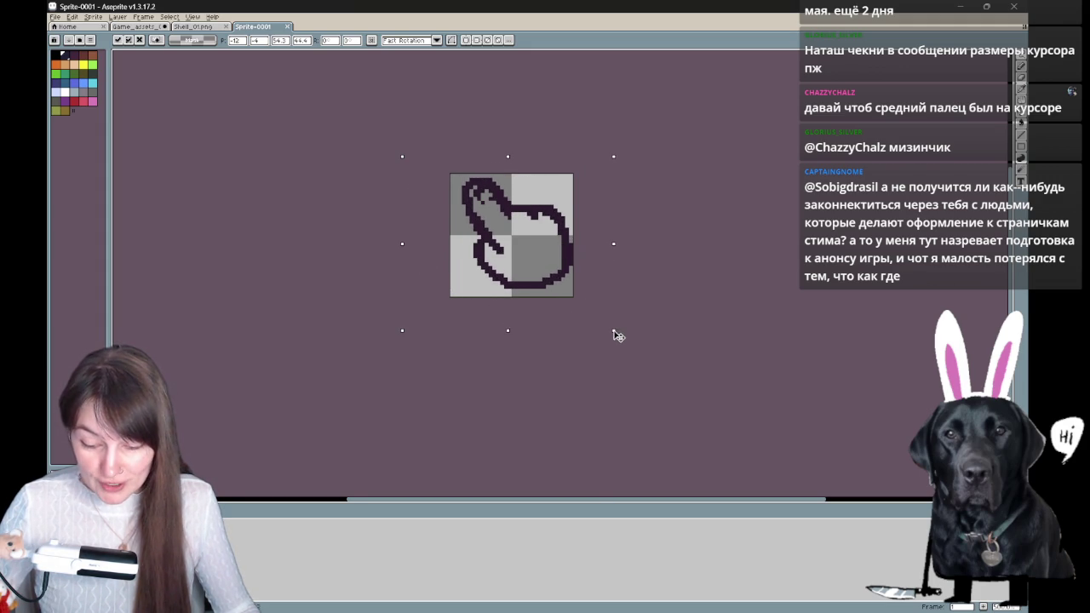
{"action": "left_click_drag", "start_coordinate": [402, 156], "coordinate": [387, 152]}
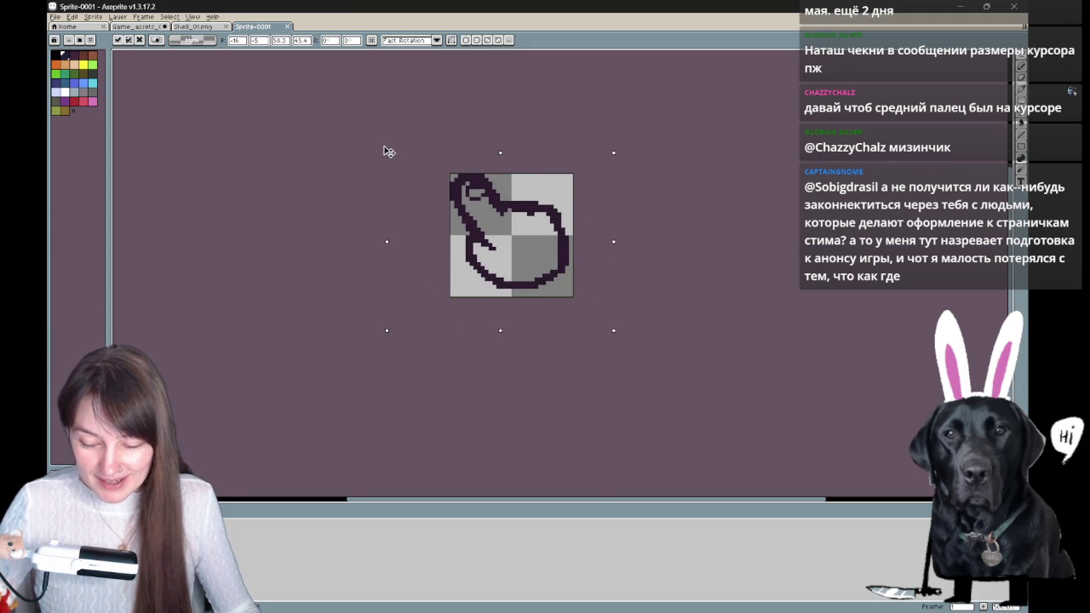
{"action": "left_click_drag", "start_coordinate": [502, 332], "coordinate": [508, 344]}
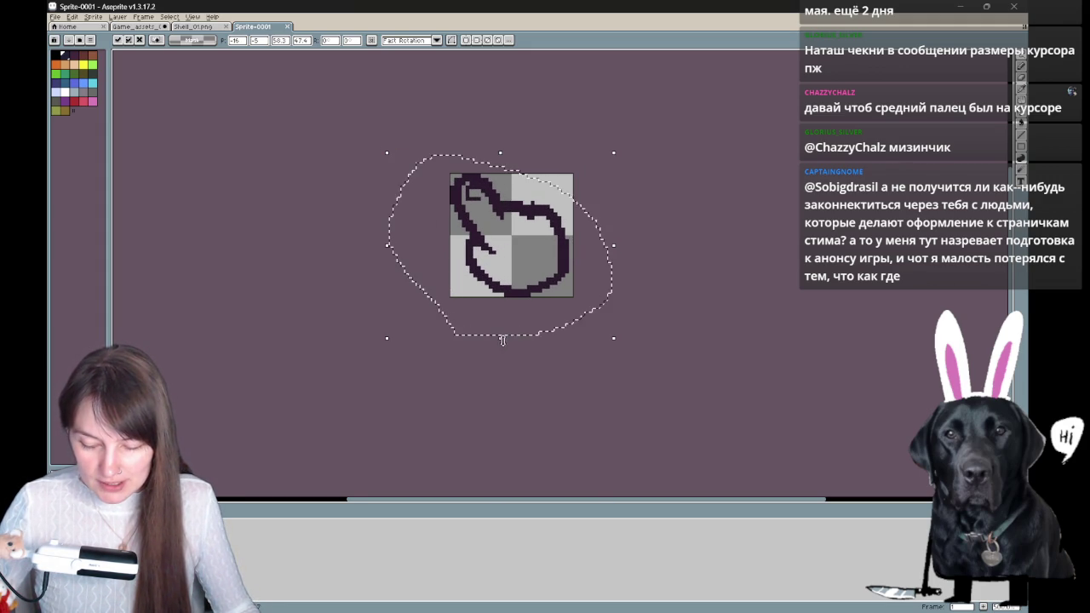
{"action": "left_click", "coordinate": [640, 344]}
{"action": "key", "text": "b"}
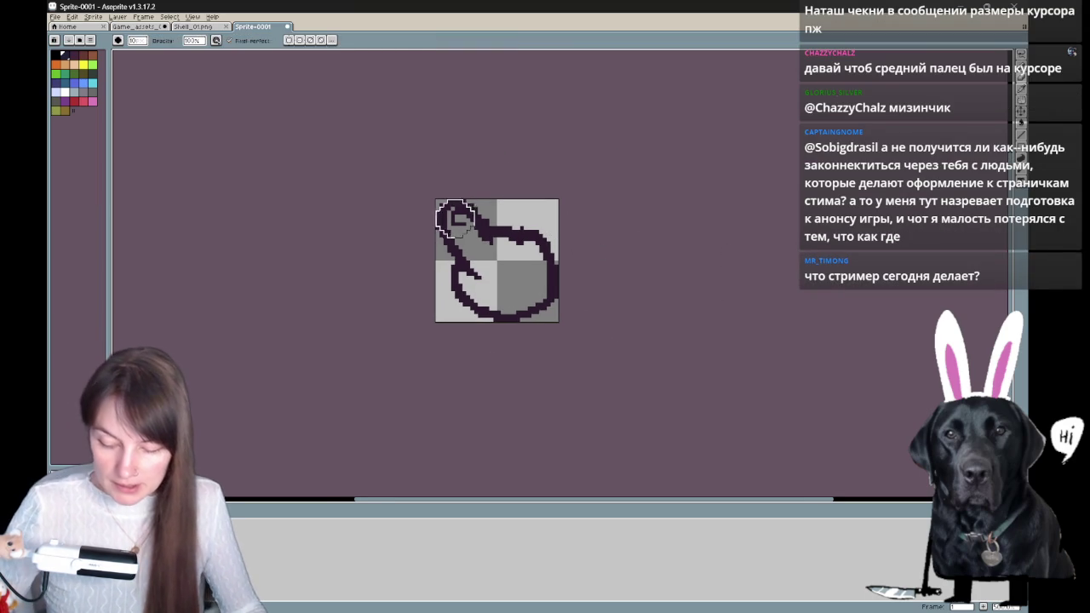
- Redraw the finger at the sprite's top left as a grey elongated shape
{"action": "mouse_move", "coordinate": [452, 220]}
{"action": "left_mouse_down"}
{"action": "mouse_move", "coordinate": [502, 247]}
{"action": "mouse_move", "coordinate": [535, 238]}
{"action": "mouse_move", "coordinate": [562, 246]}
{"action": "left_mouse_up"}
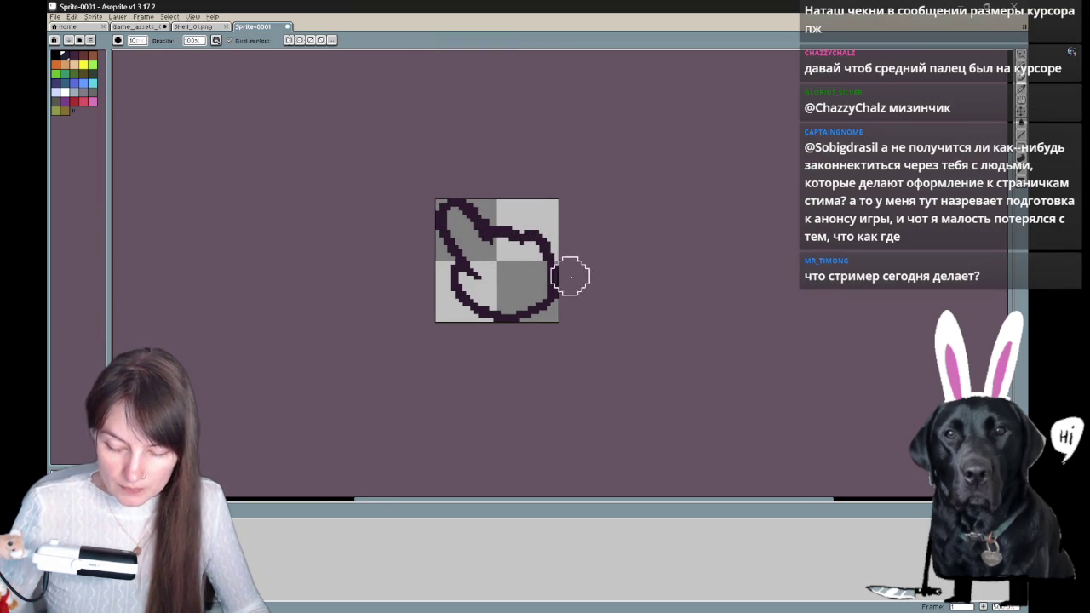
{"action": "key", "text": "ctrl+a"}
{"action": "key", "text": "v"}
{"action": "key", "text": "ctrl+d"}
{"action": "key", "text": "b"}
{"action": "mouse_move", "coordinate": [464, 270]}
{"action": "left_mouse_down"}
{"action": "mouse_move", "coordinate": [451, 287]}
{"action": "mouse_move", "coordinate": [482, 317]}
{"action": "left_mouse_up"}
{"action": "key", "text": "ctrl+z"}
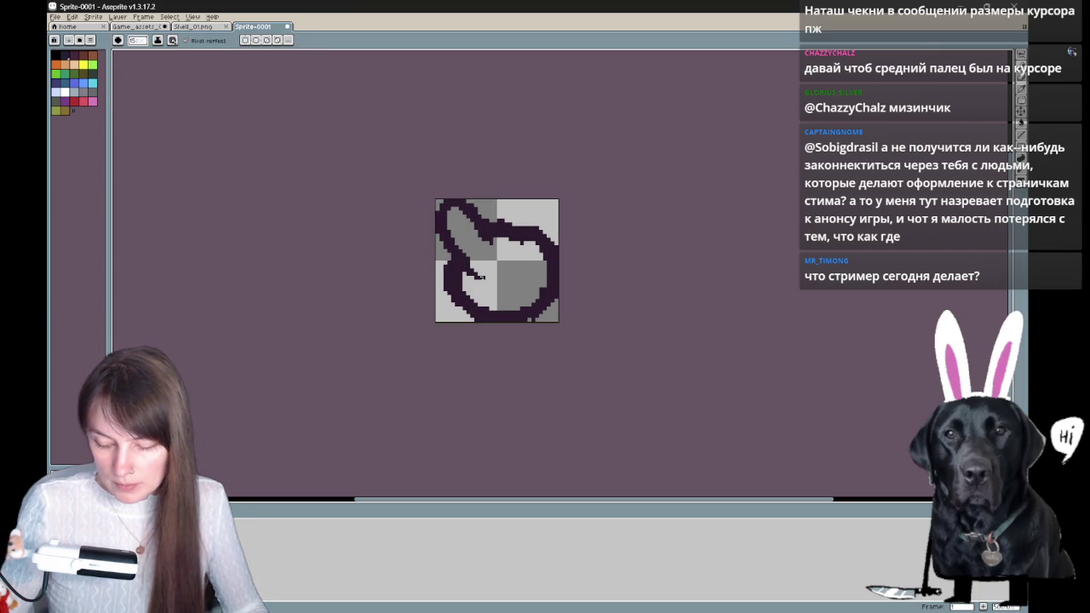
- Erase stray dark pixels inside the hand and part of the lower-left loop stroke
{"action": "key", "text": "e"}
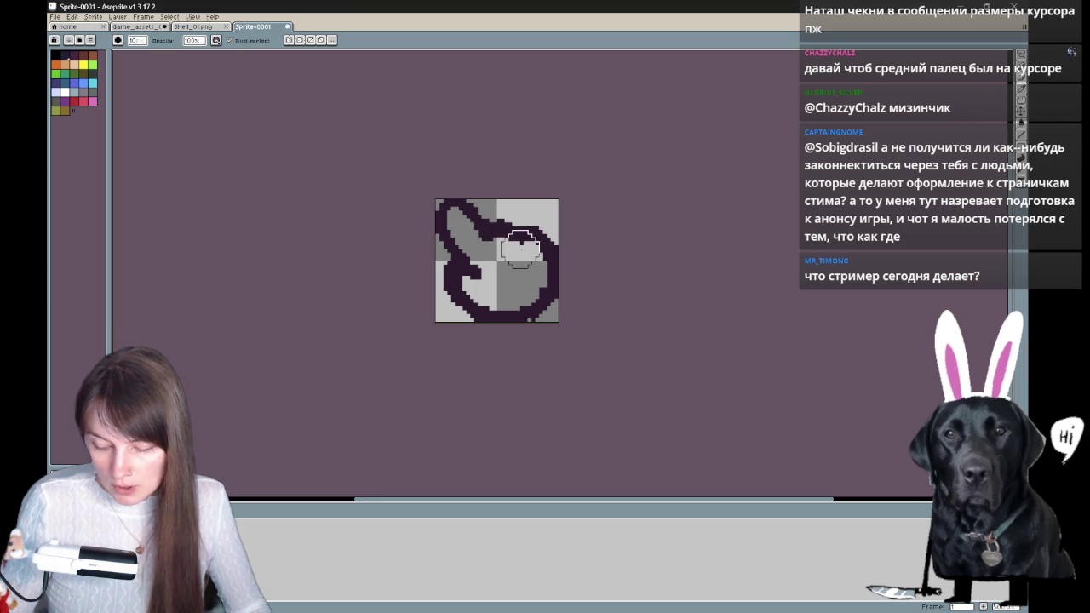
{"action": "key", "text": "b"}
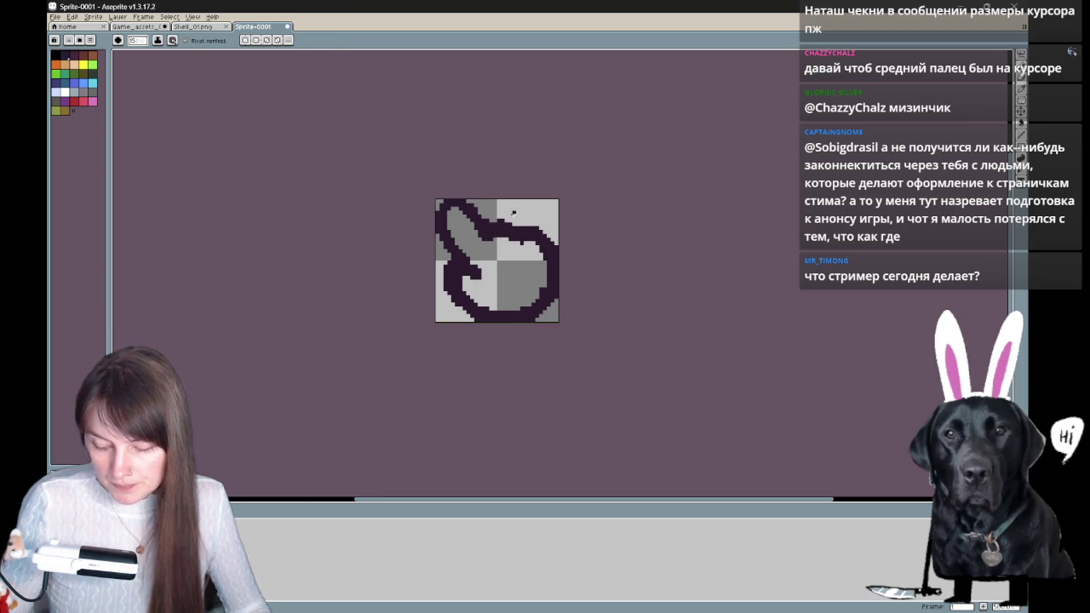
{"action": "key", "text": "e"}
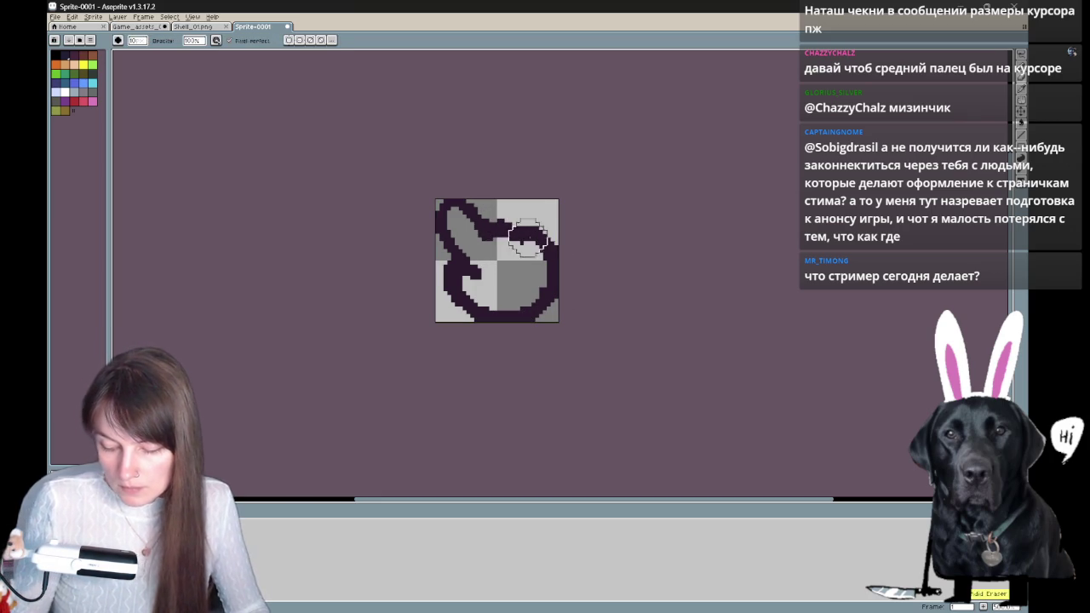
{"action": "left_click_drag", "start_coordinate": [524, 241], "coordinate": [515, 247]}
{"action": "key", "text": "b"}
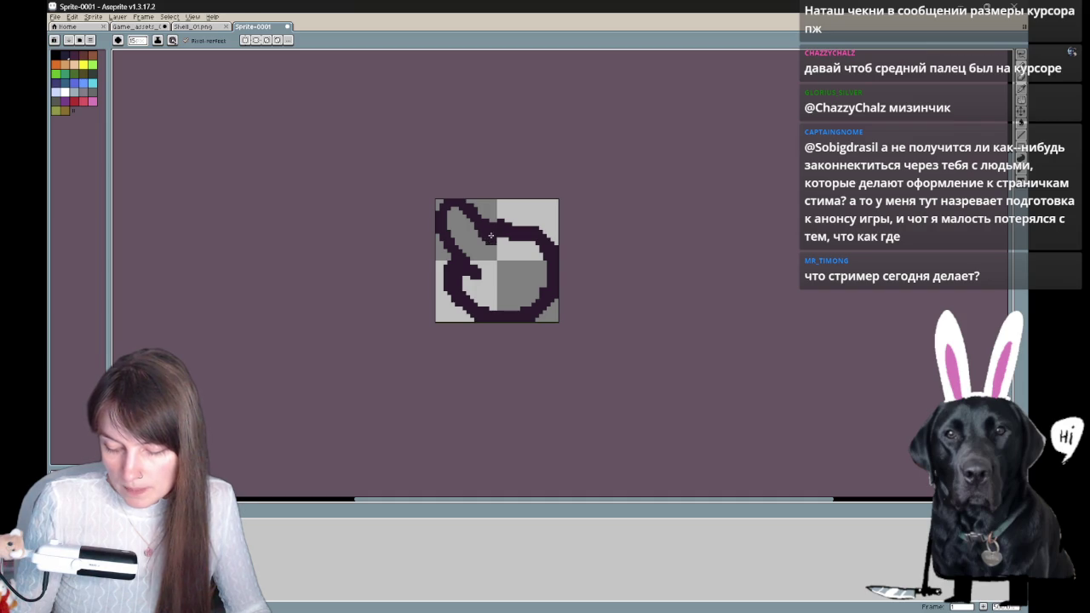
{"action": "key", "text": "e"}
{"action": "left_click_drag", "start_coordinate": [467, 258], "coordinate": [473, 271]}
{"action": "left_click_drag", "start_coordinate": [674, 259], "coordinate": [640, 225]}
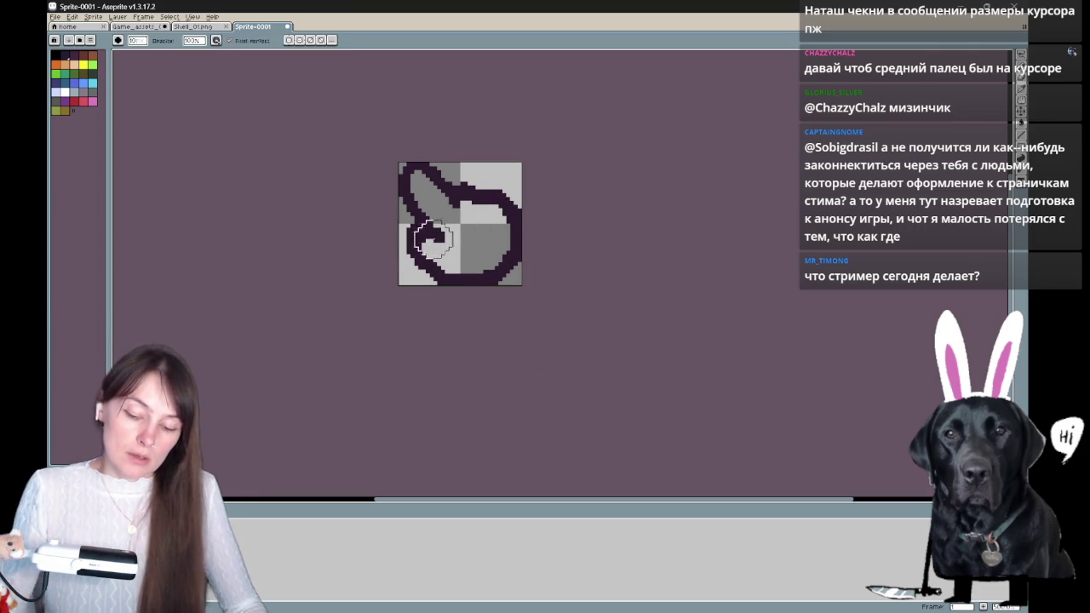
- Reshape and clean the lower-left curl of the hand sprite, recentre it, then switch to the gratin search
{"action": "key", "text": "b"}
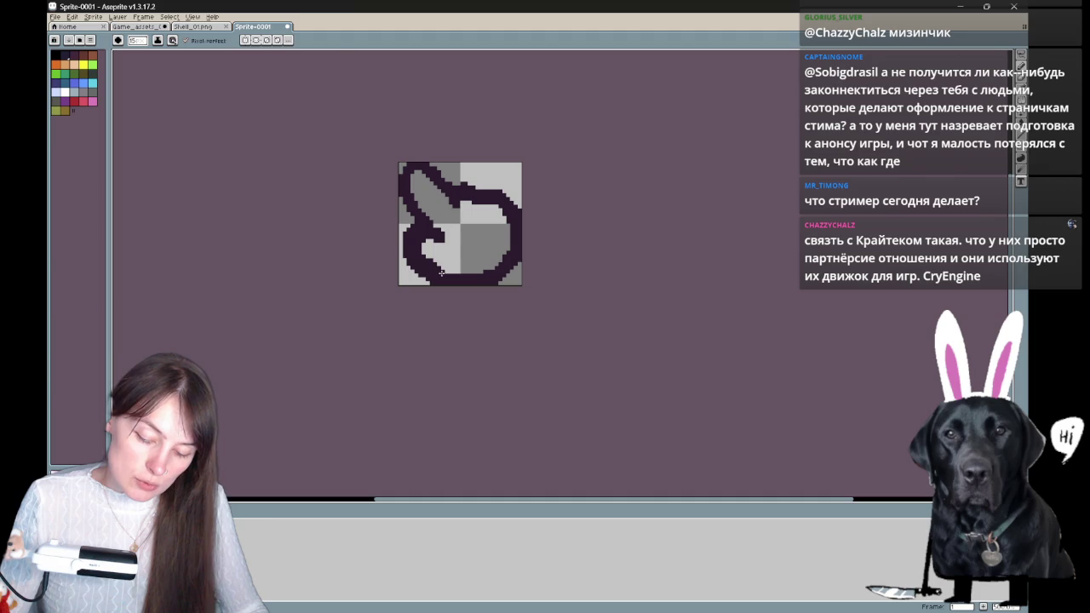
{"action": "key", "text": "e"}
{"action": "left_click_drag", "start_coordinate": [446, 231], "coordinate": [440, 238]}
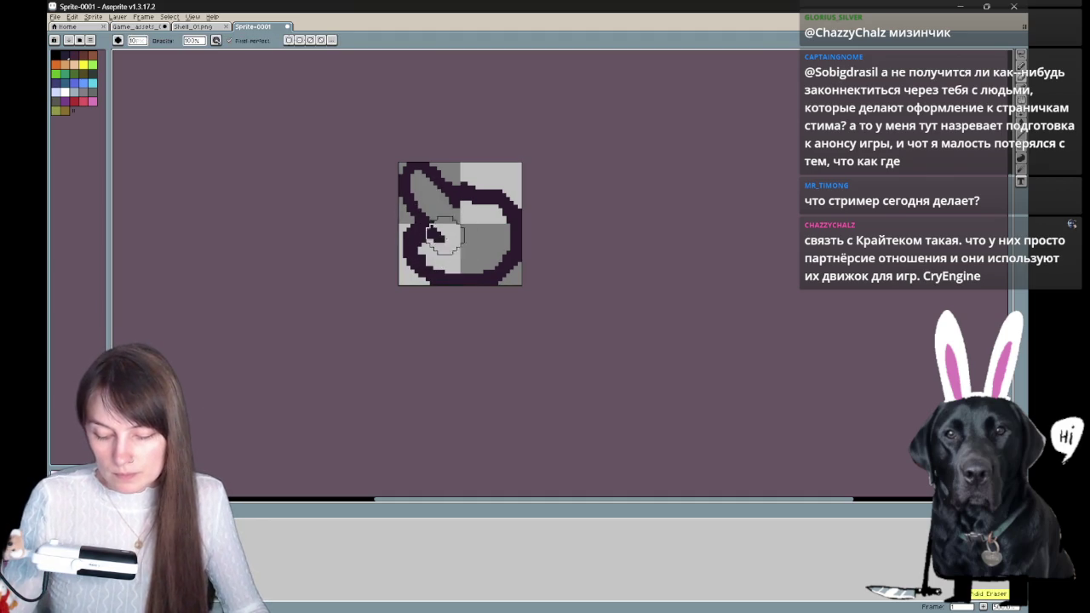
{"action": "mouse_move", "coordinate": [440, 230]}
{"action": "left_mouse_down"}
{"action": "mouse_move", "coordinate": [449, 219]}
{"action": "mouse_move", "coordinate": [398, 253]}
{"action": "left_mouse_up"}
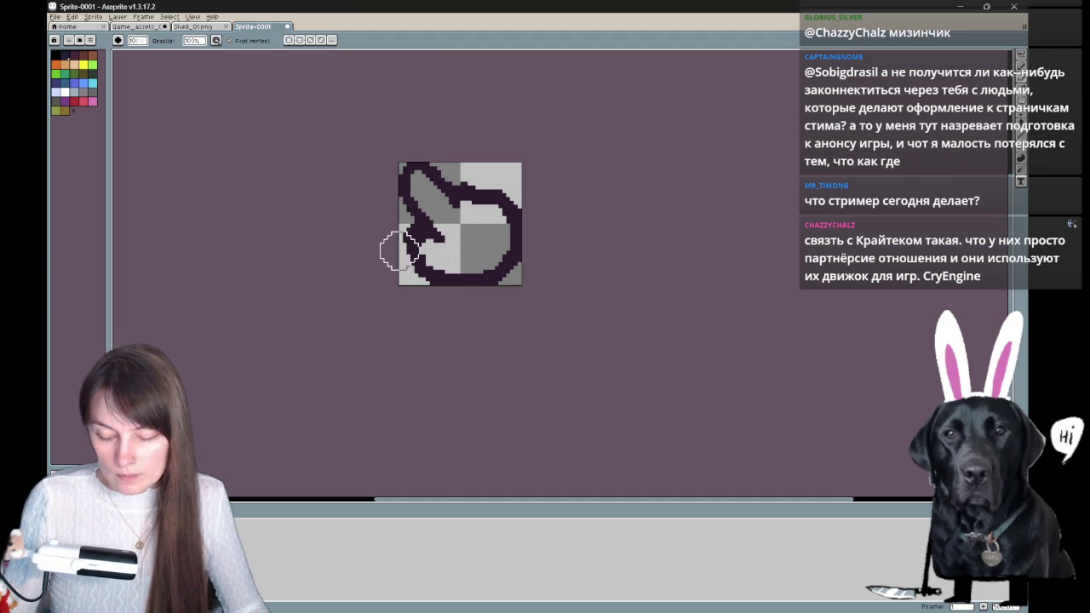
{"action": "key", "text": "e"}
{"action": "key", "text": "h"}
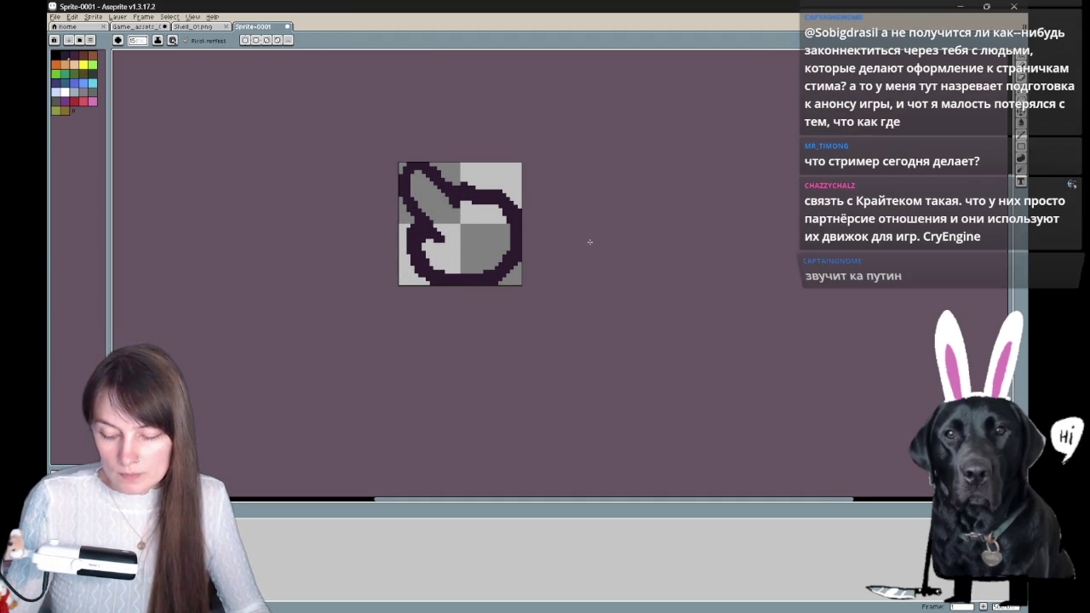
{"action": "left_click_drag", "start_coordinate": [577, 250], "coordinate": [645, 331]}
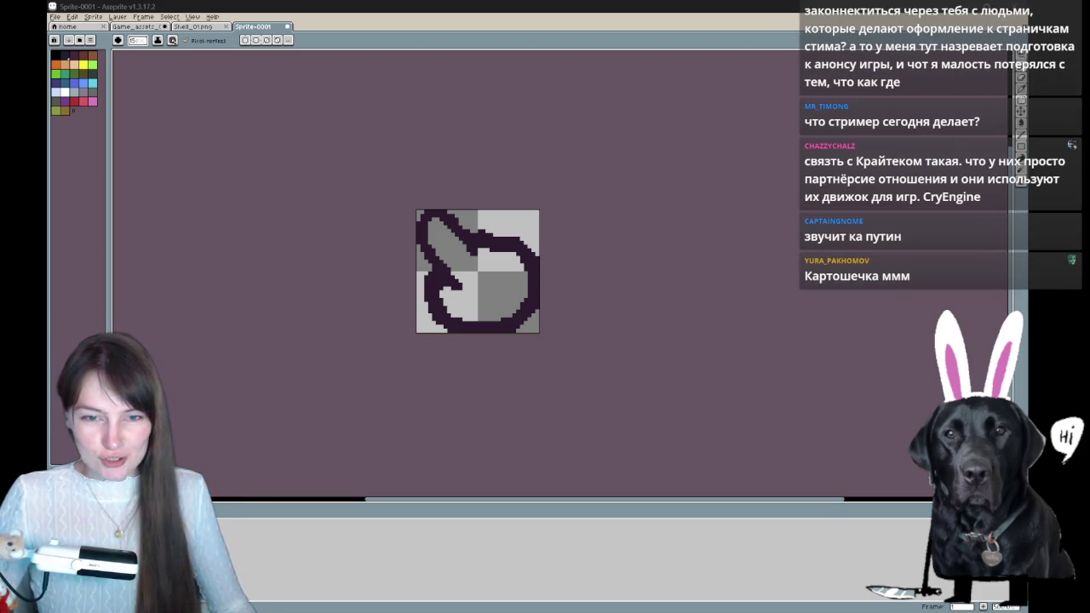
{"action": "key", "text": "alt+Tab"}
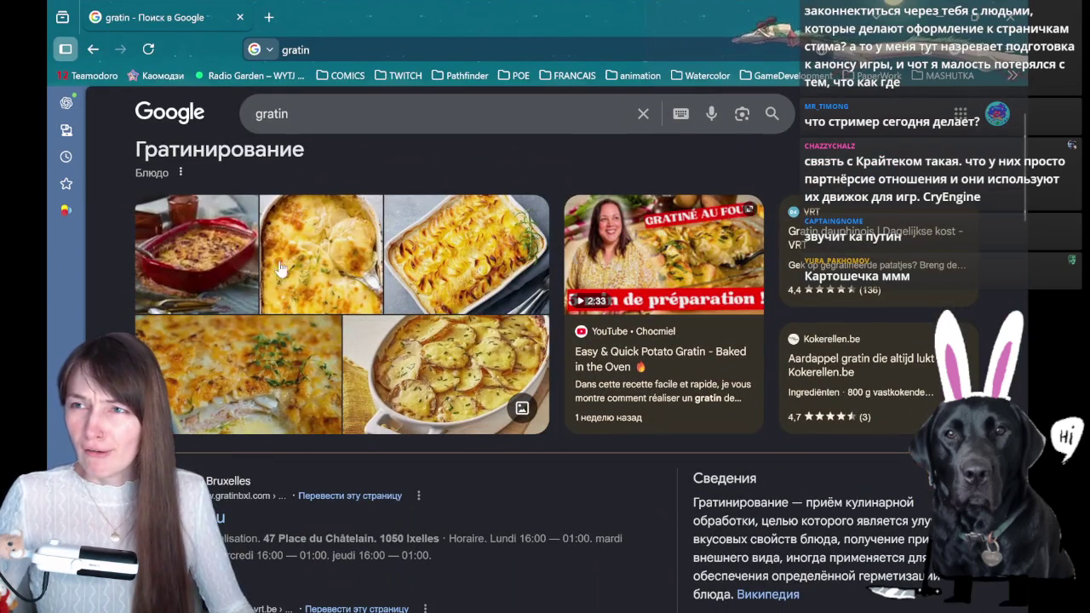
- Switch to Google Images for gratin and preview the Lazy Cat Kitchen potato gratin
{"action": "left_click", "coordinate": [330, 266]}
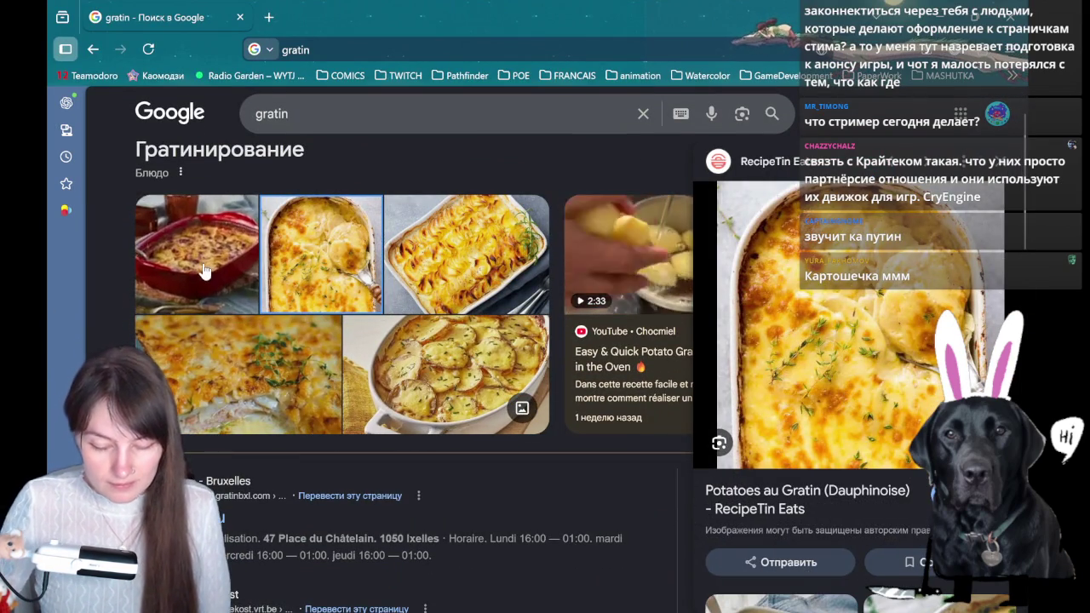
{"action": "key", "text": "Left"}
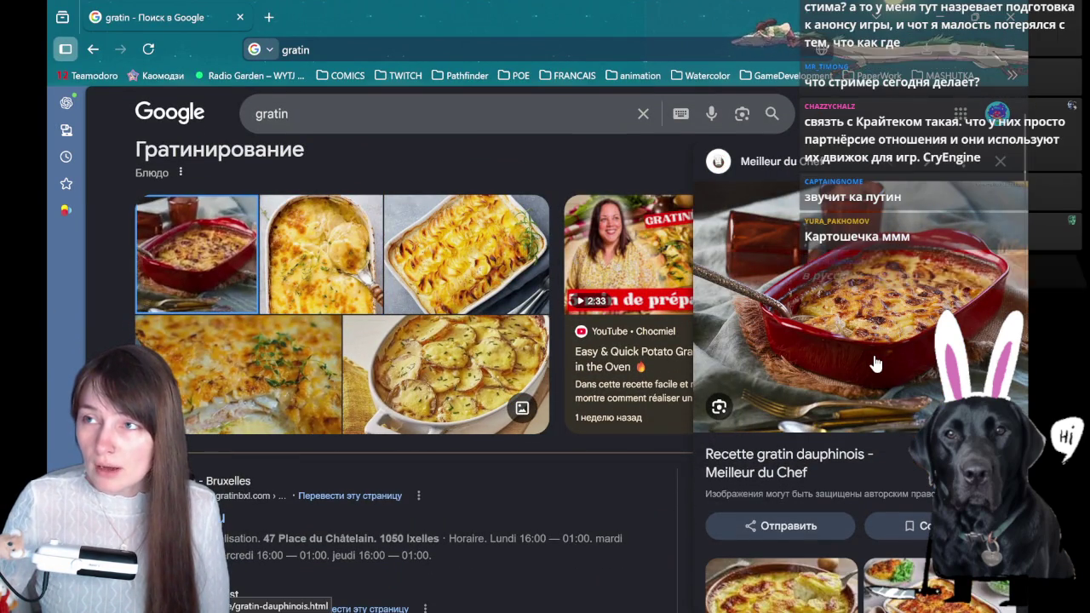
{"action": "scroll", "coordinate": [490, 443], "scroll_direction": "up", "scroll_amount": 1}
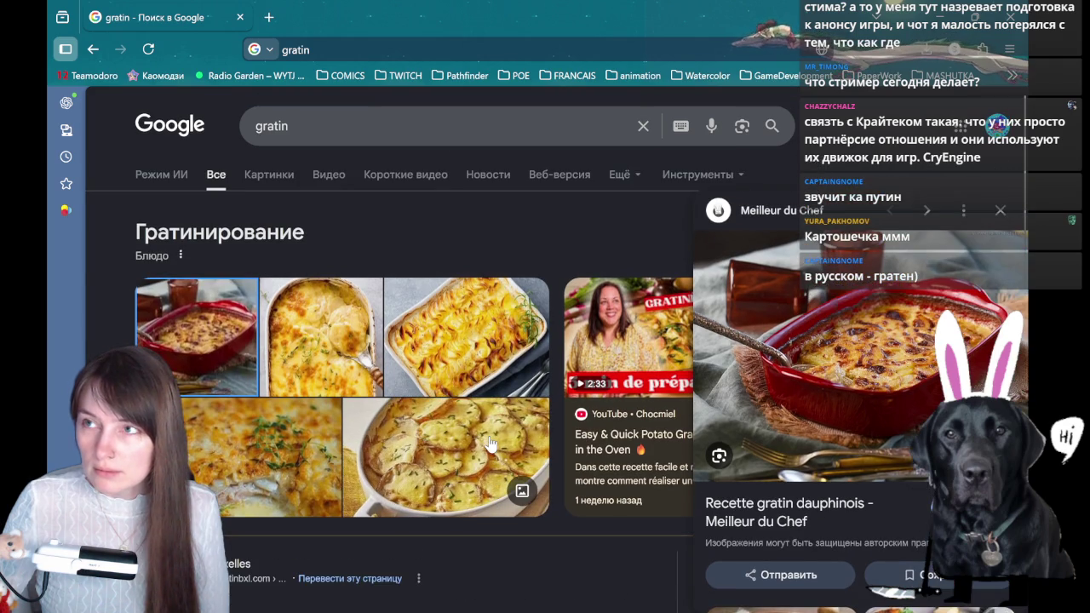
{"action": "left_click", "coordinate": [268, 175]}
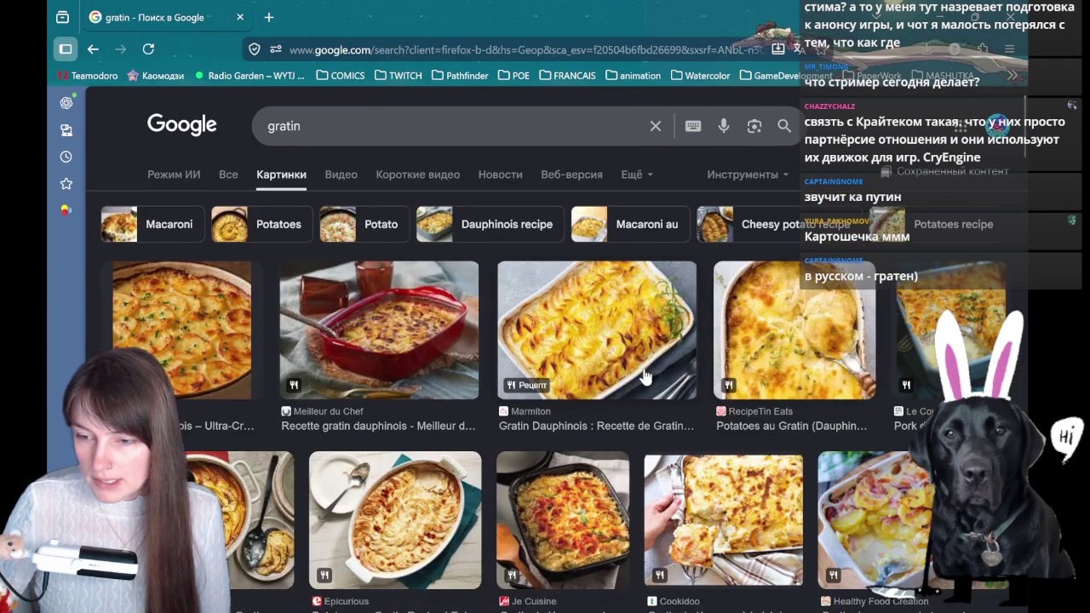
{"action": "scroll", "coordinate": [569, 378], "scroll_direction": "down", "scroll_amount": 2}
{"action": "scroll", "coordinate": [569, 377], "scroll_direction": "down", "scroll_amount": 1}
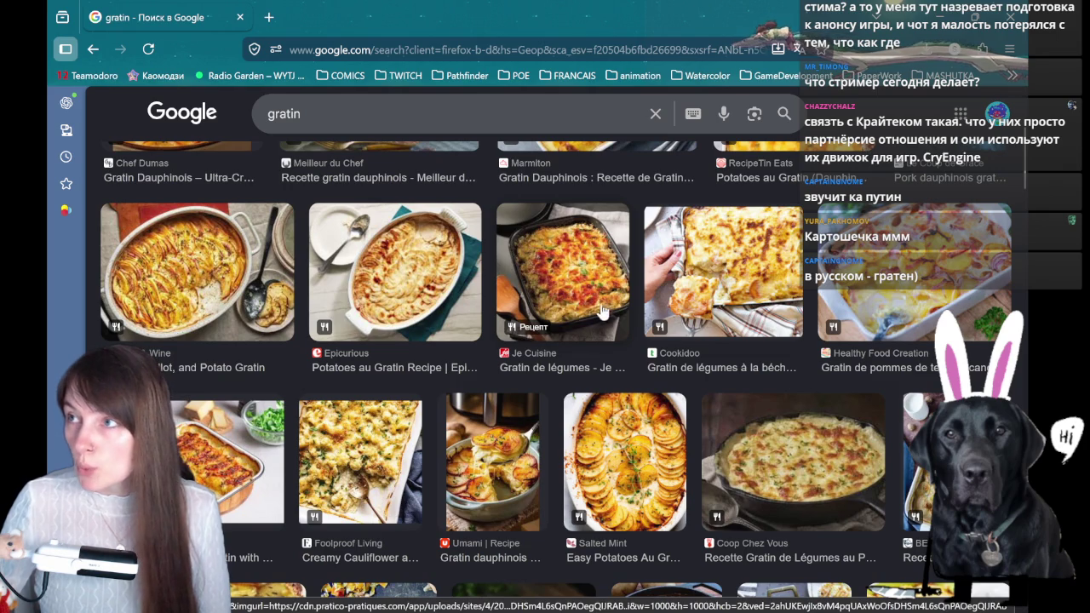
{"action": "scroll", "coordinate": [546, 333], "scroll_direction": "down", "scroll_amount": 2}
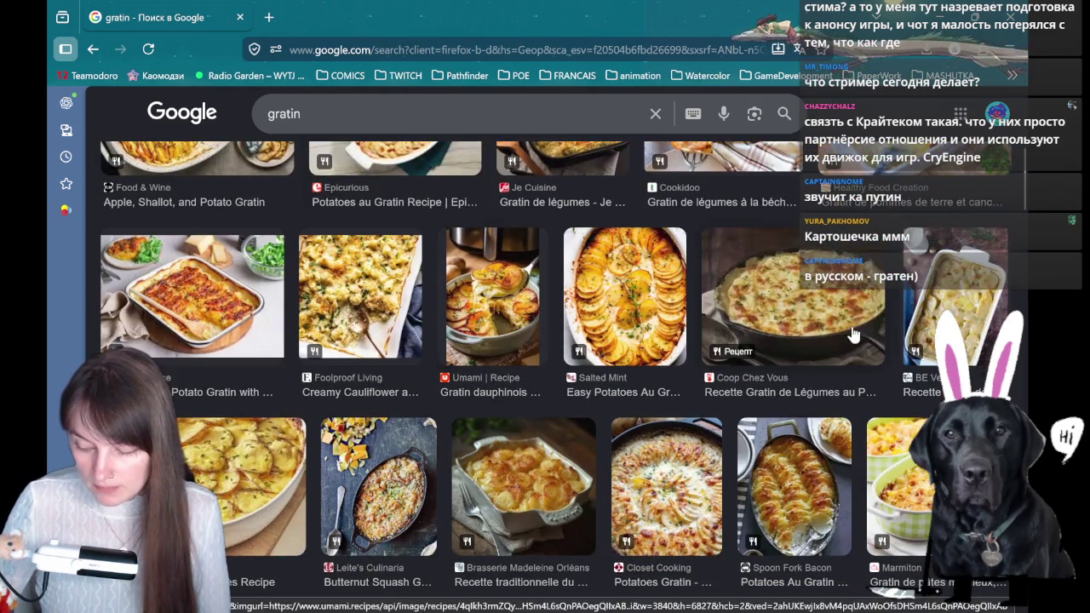
{"action": "scroll", "coordinate": [767, 315], "scroll_direction": "down", "scroll_amount": 4}
{"action": "scroll", "coordinate": [571, 328], "scroll_direction": "down", "scroll_amount": 1}
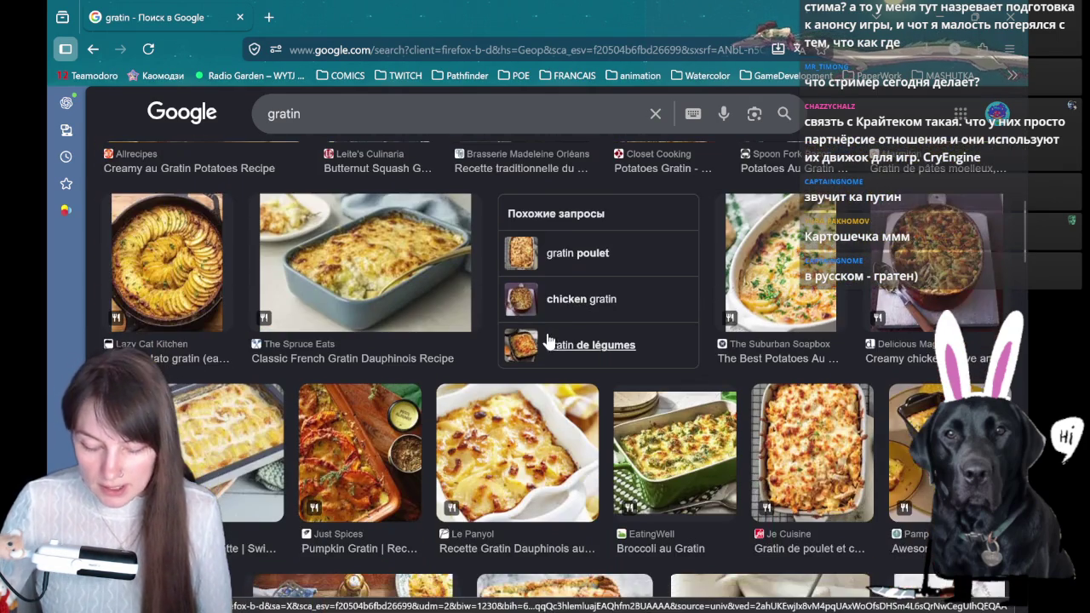
{"action": "left_click", "coordinate": [184, 252]}
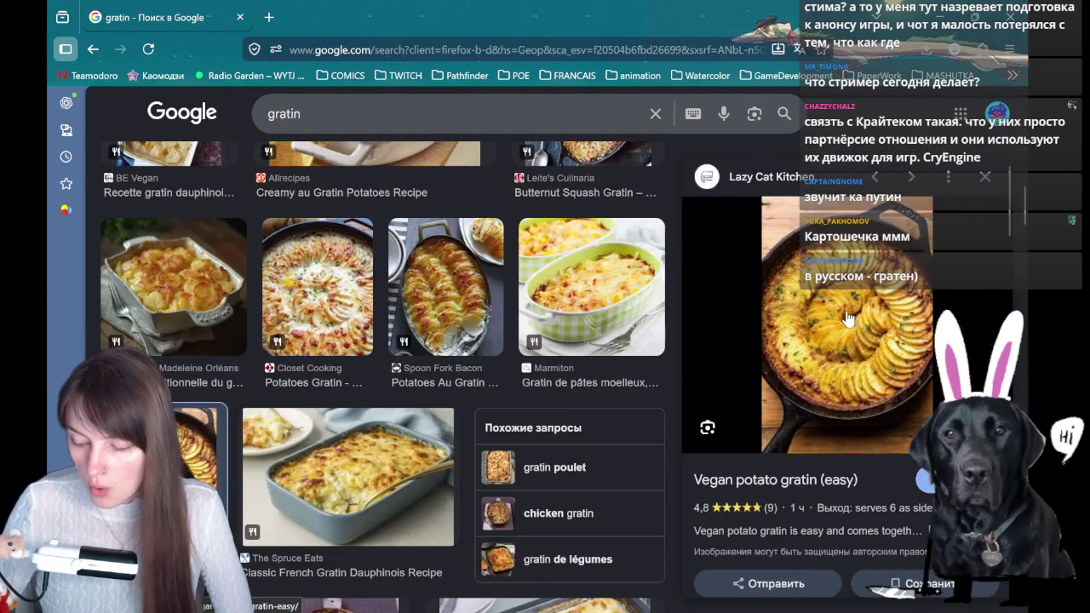
- Preview the blue-dish and Recettes100faim Gratin Dauphinois photos, then close the browser window
{"action": "scroll", "coordinate": [849, 350], "scroll_direction": "down", "scroll_amount": 2}
{"action": "scroll", "coordinate": [851, 359], "scroll_direction": "up", "scroll_amount": 2}
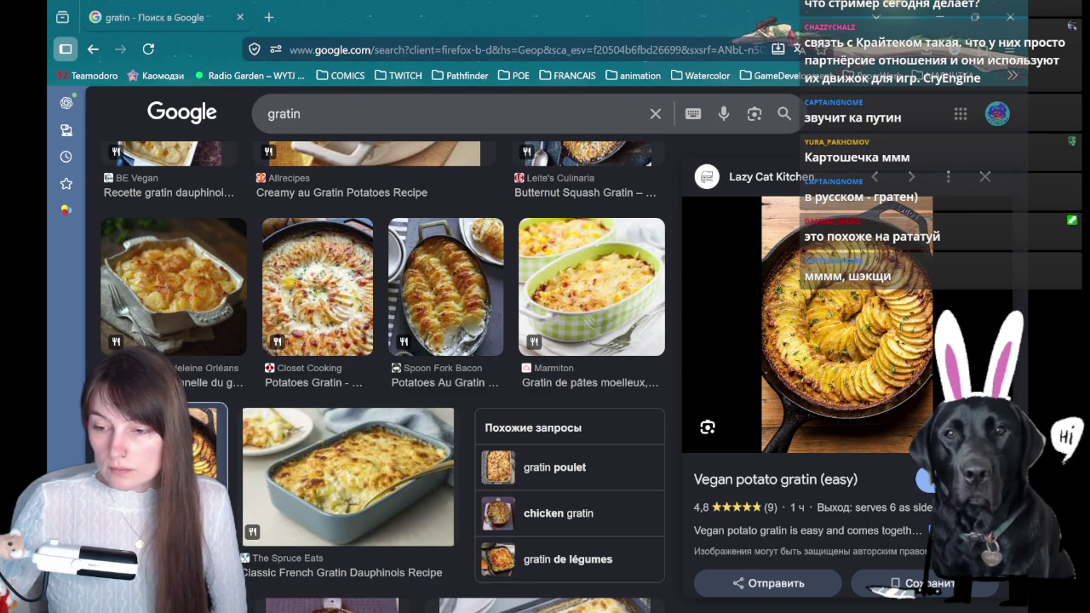
{"action": "scroll", "coordinate": [379, 272], "scroll_direction": "down", "scroll_amount": 5}
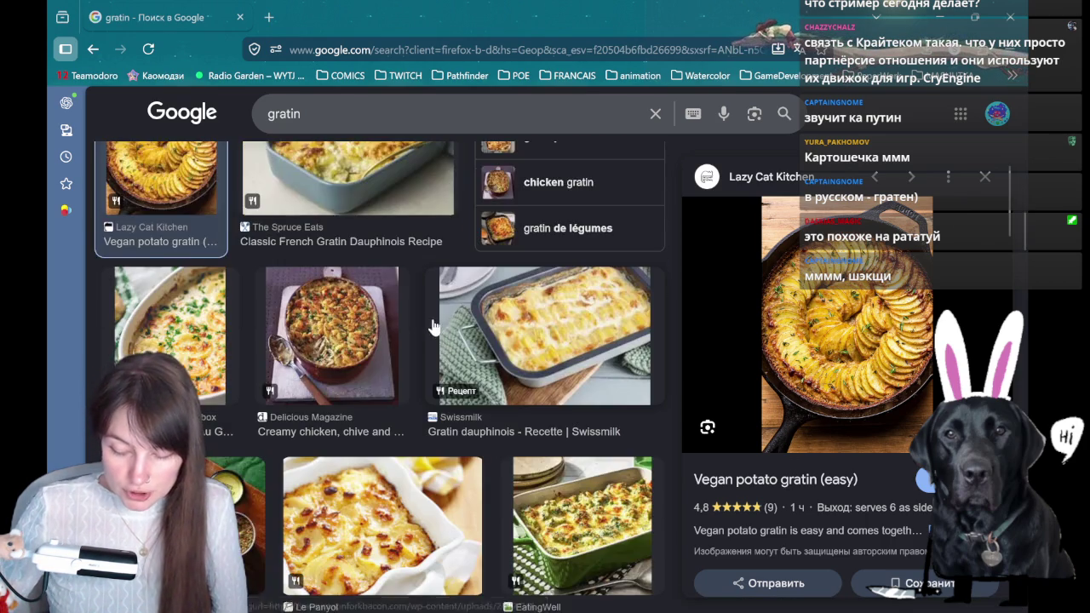
{"action": "scroll", "coordinate": [379, 273], "scroll_direction": "down", "scroll_amount": 3}
{"action": "scroll", "coordinate": [367, 255], "scroll_direction": "down", "scroll_amount": 5}
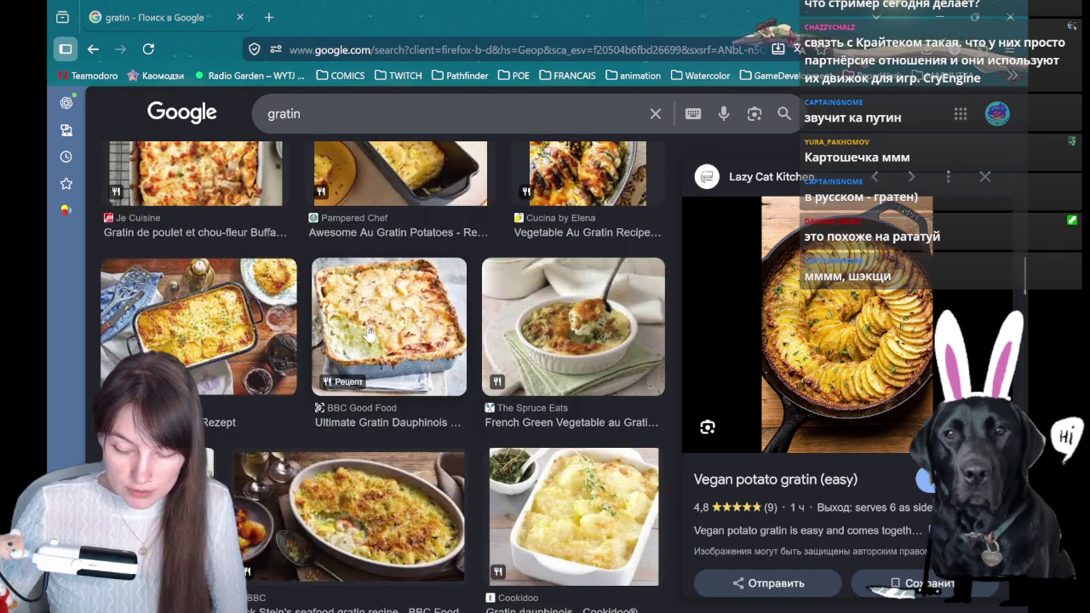
{"action": "scroll", "coordinate": [371, 351], "scroll_direction": "up", "scroll_amount": 2}
{"action": "scroll", "coordinate": [256, 374], "scroll_direction": "down", "scroll_amount": 4}
{"action": "scroll", "coordinate": [332, 377], "scroll_direction": "down", "scroll_amount": 2}
{"action": "left_click", "coordinate": [222, 349]}
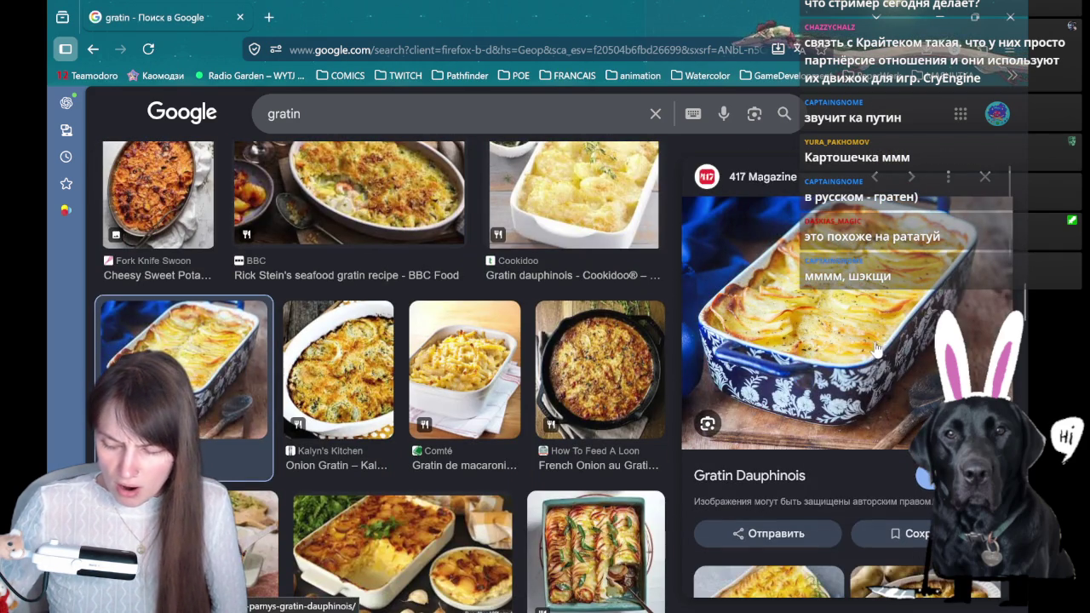
{"action": "scroll", "coordinate": [370, 341], "scroll_direction": "down", "scroll_amount": 3}
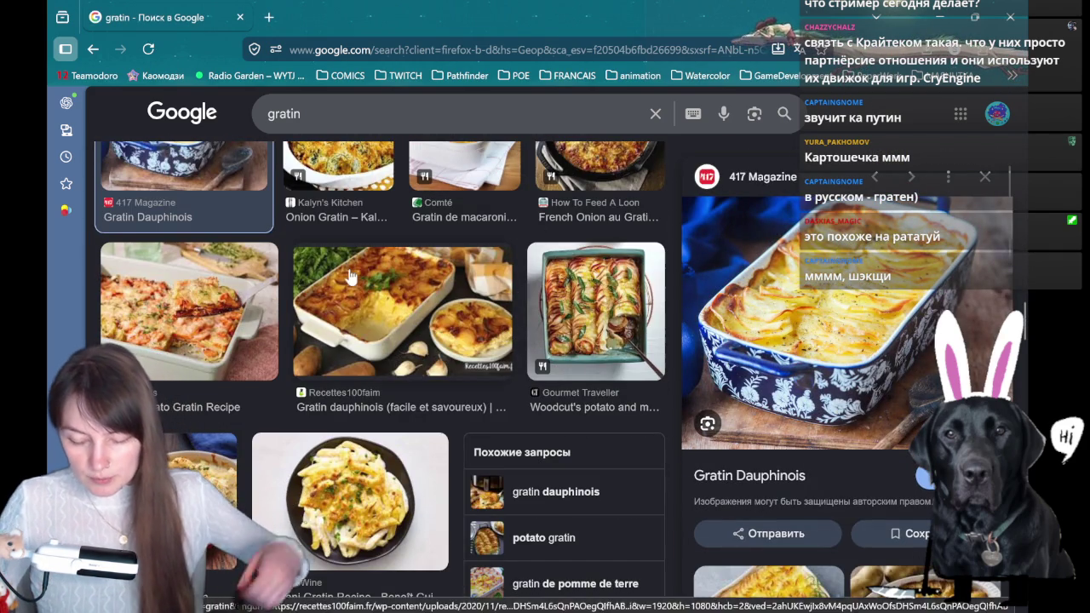
{"action": "left_click", "coordinate": [369, 302]}
{"action": "scroll", "coordinate": [375, 299], "scroll_direction": "up", "scroll_amount": 1}
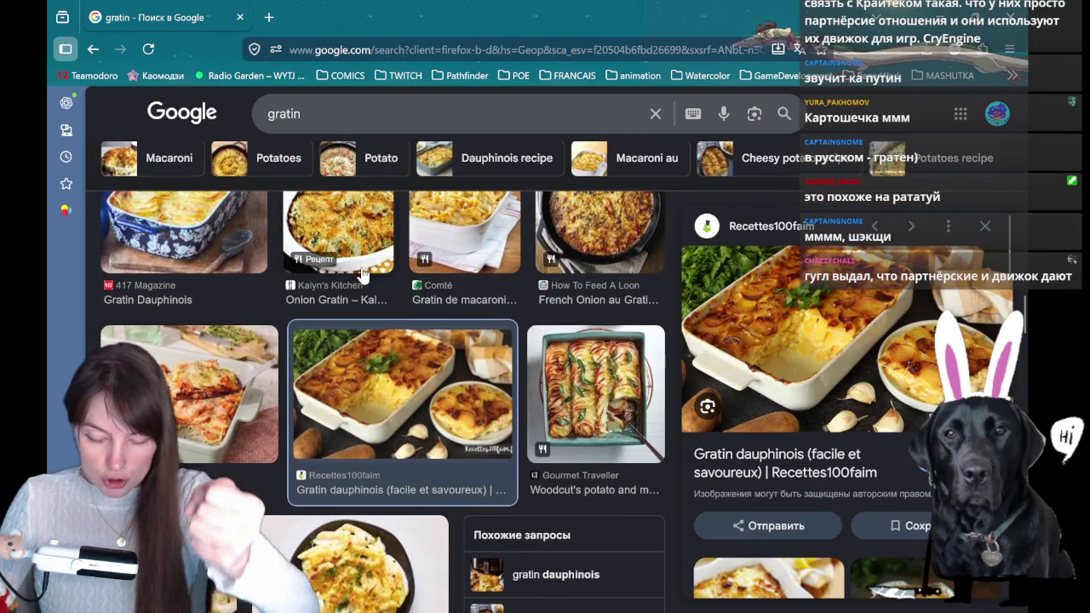
{"action": "scroll", "coordinate": [388, 297], "scroll_direction": "up", "scroll_amount": 1}
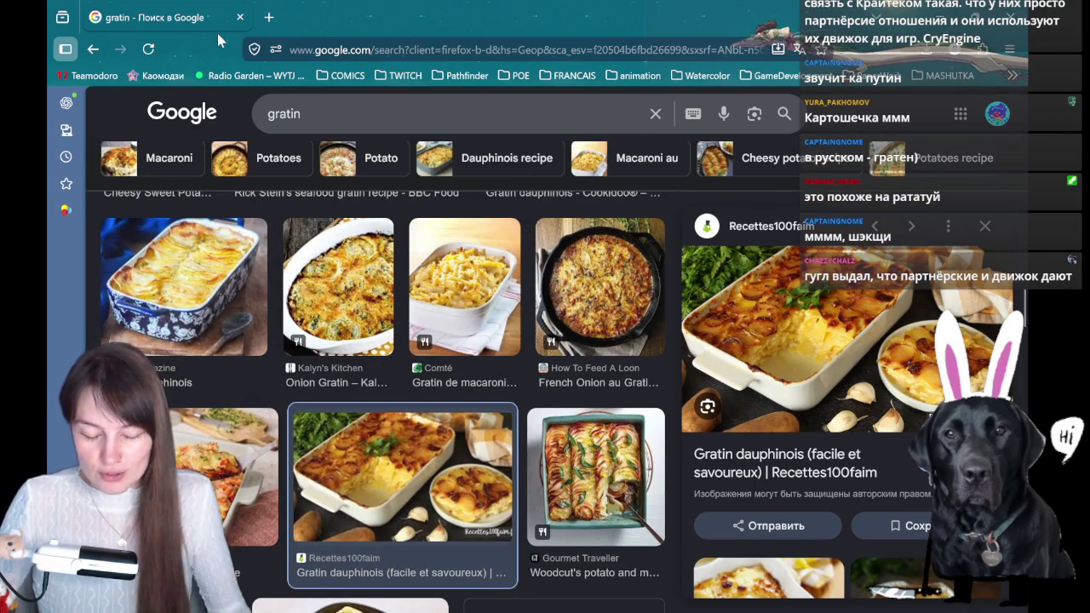
{"action": "left_click", "coordinate": [241, 18]}
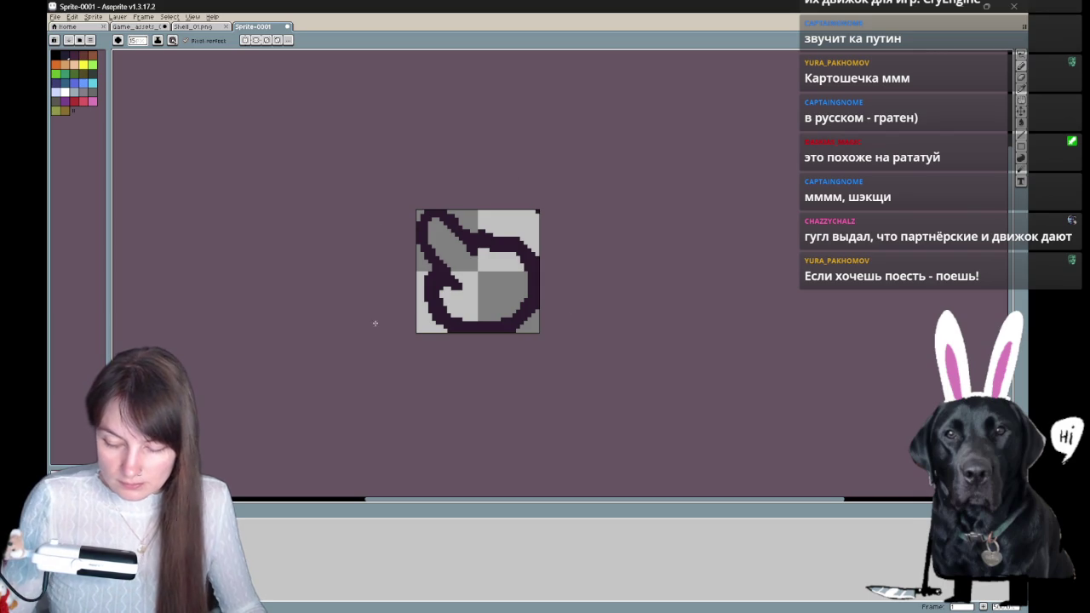
- Select the reworked hand in Sprite-0001, paste it into Game_assets_02, and place it above the big hand
{"action": "key", "text": "m"}
{"action": "mouse_move", "coordinate": [609, 246]}
{"action": "left_mouse_down"}
{"action": "mouse_move", "coordinate": [550, 355]}
{"action": "mouse_move", "coordinate": [584, 253]}
{"action": "left_mouse_up"}
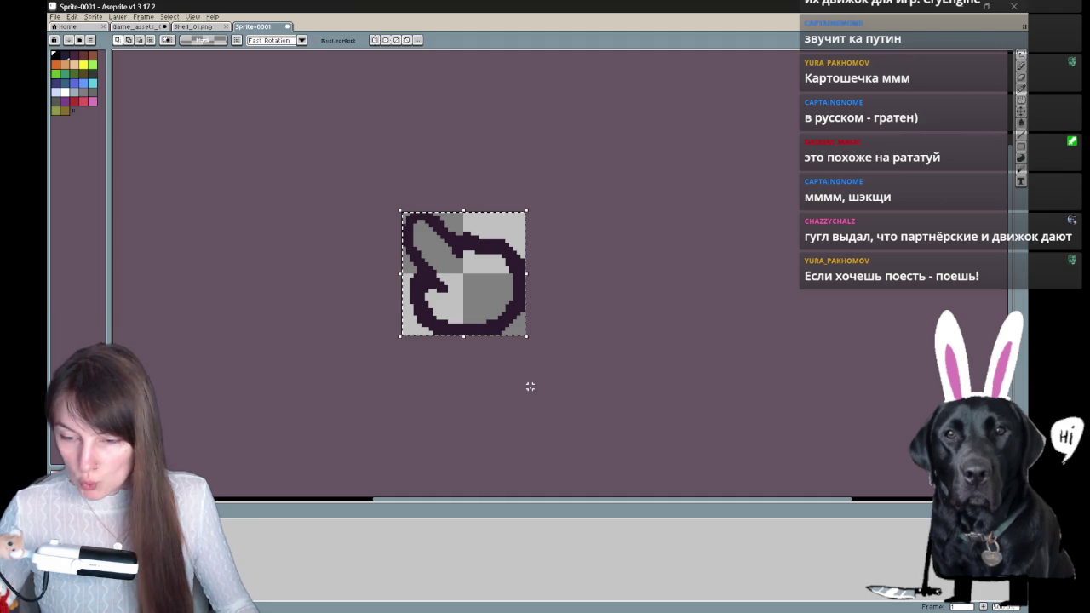
{"action": "left_click", "coordinate": [138, 26]}
{"action": "key", "text": "ctrl+d"}
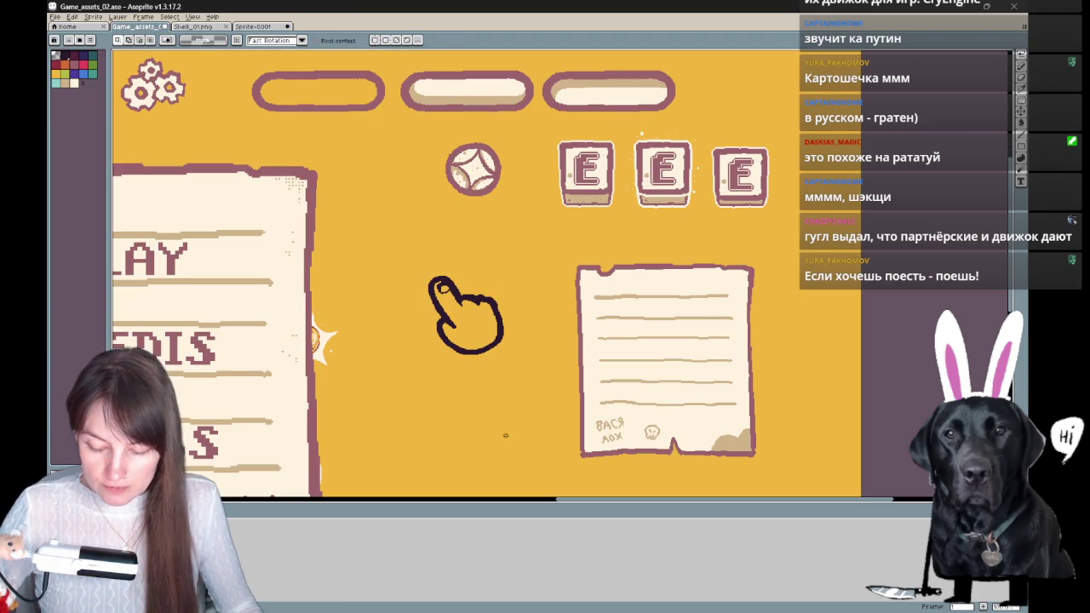
{"action": "key", "text": "ctrl+v"}
{"action": "left_click_drag", "start_coordinate": [549, 271], "coordinate": [443, 232]}
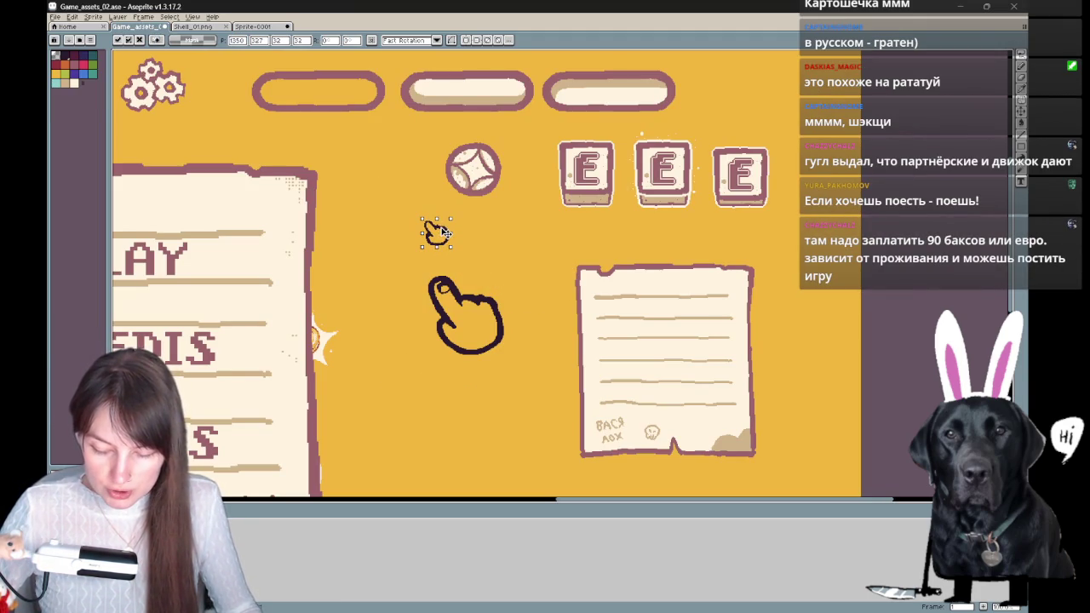
- Commit the pasted small reworked hand in place above the large hand
{"action": "key", "text": "Return"}
{"action": "scroll", "coordinate": [483, 327], "scroll_direction": "down", "scroll_amount": 5}
{"action": "scroll", "coordinate": [421, 376], "scroll_direction": "up", "scroll_amount": 2}
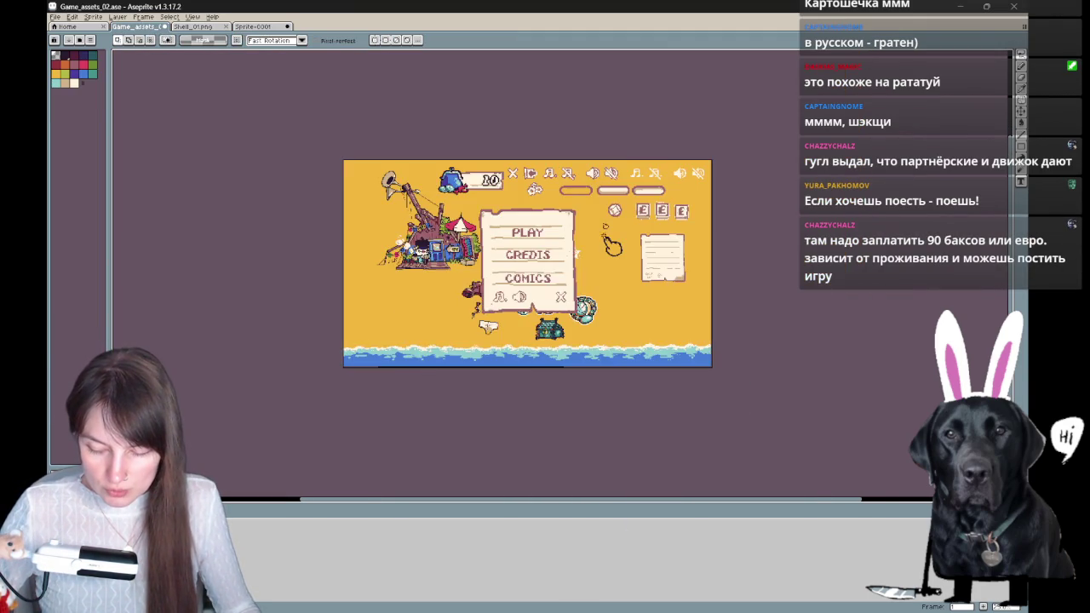
{"action": "scroll", "coordinate": [606, 237], "scroll_direction": "up", "scroll_amount": 1}
{"action": "scroll", "coordinate": [617, 217], "scroll_direction": "up", "scroll_amount": 3}
{"action": "scroll", "coordinate": [579, 217], "scroll_direction": "up", "scroll_amount": 2}
- Touch up the small hand's pixels, alternating between pencil and eraser
{"action": "key", "text": "b"}
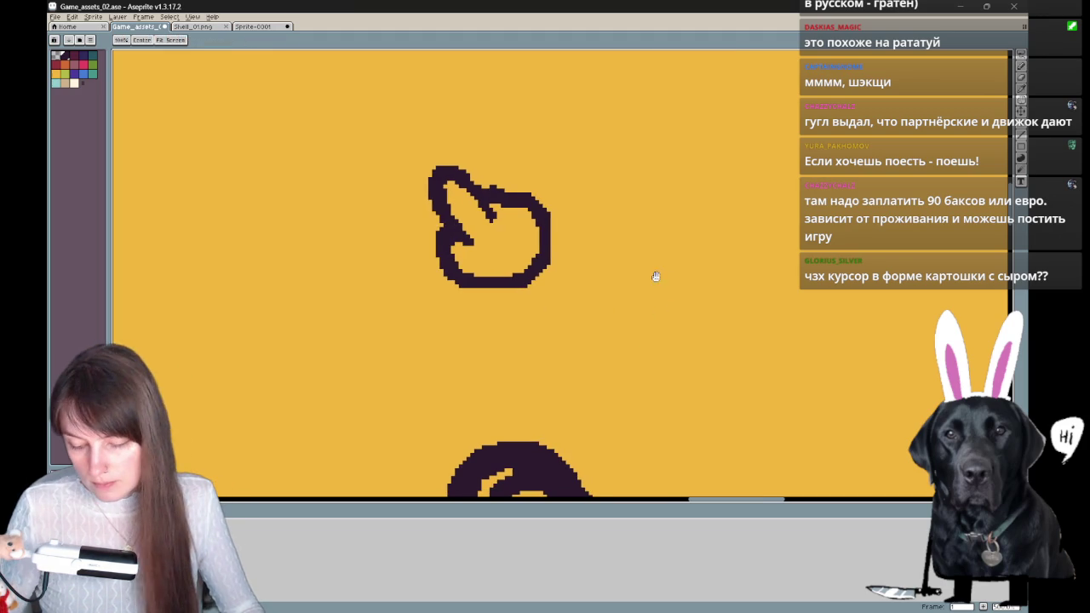
{"action": "key", "text": "e"}
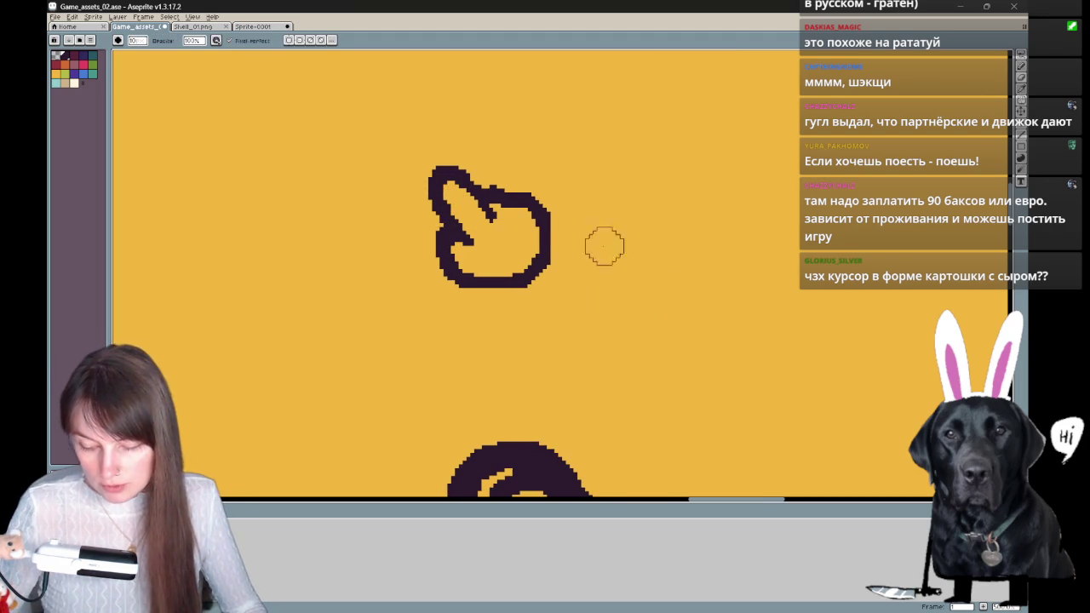
{"action": "key", "text": "b"}
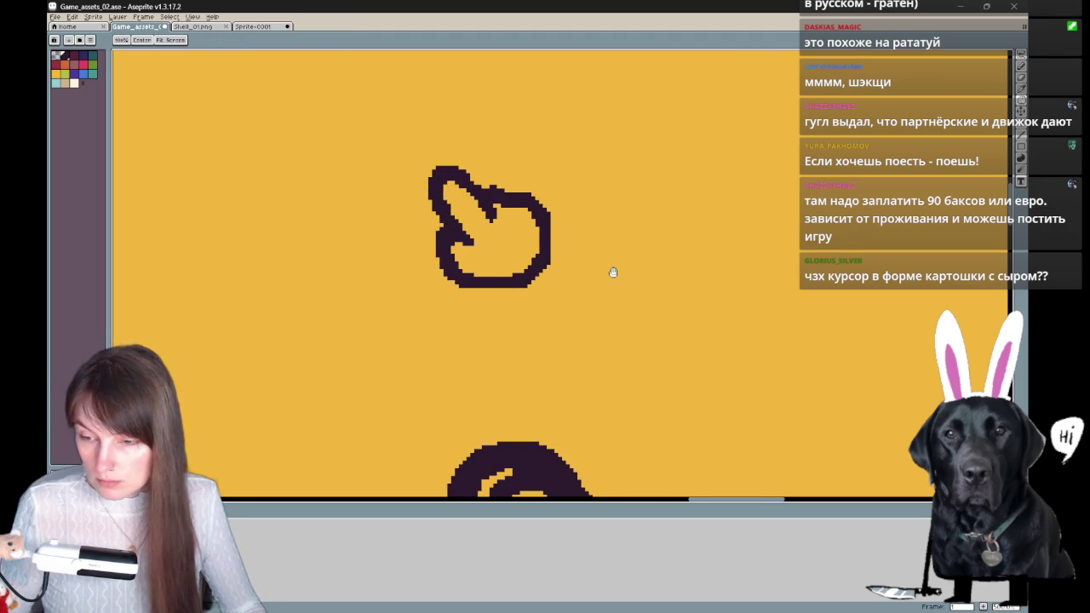
{"action": "scroll", "coordinate": [664, 255], "scroll_direction": "up", "scroll_amount": 1}
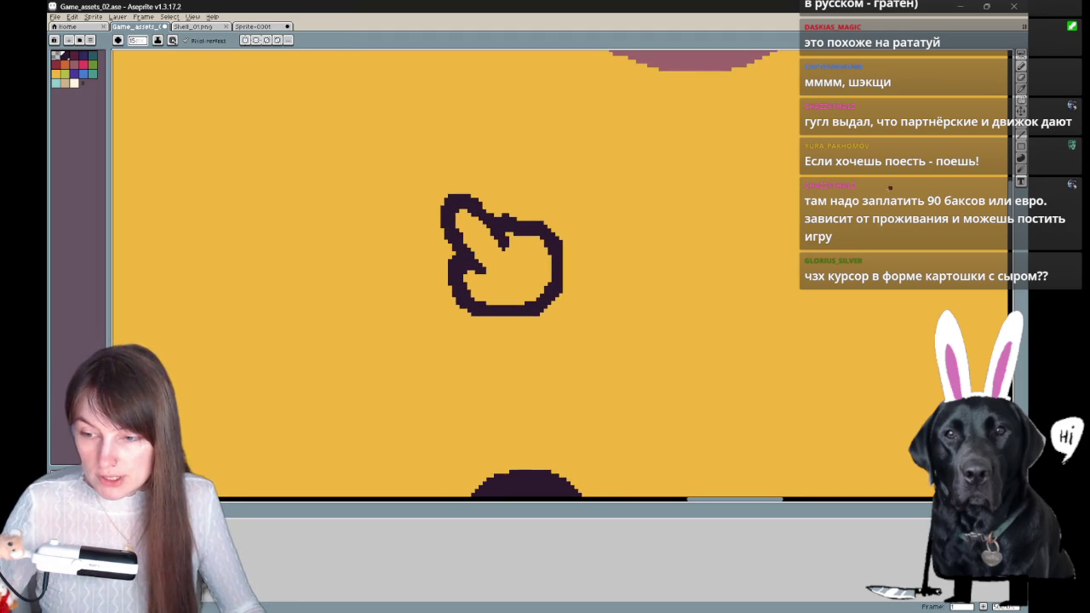
{"action": "scroll", "coordinate": [719, 196], "scroll_direction": "down", "scroll_amount": 2}
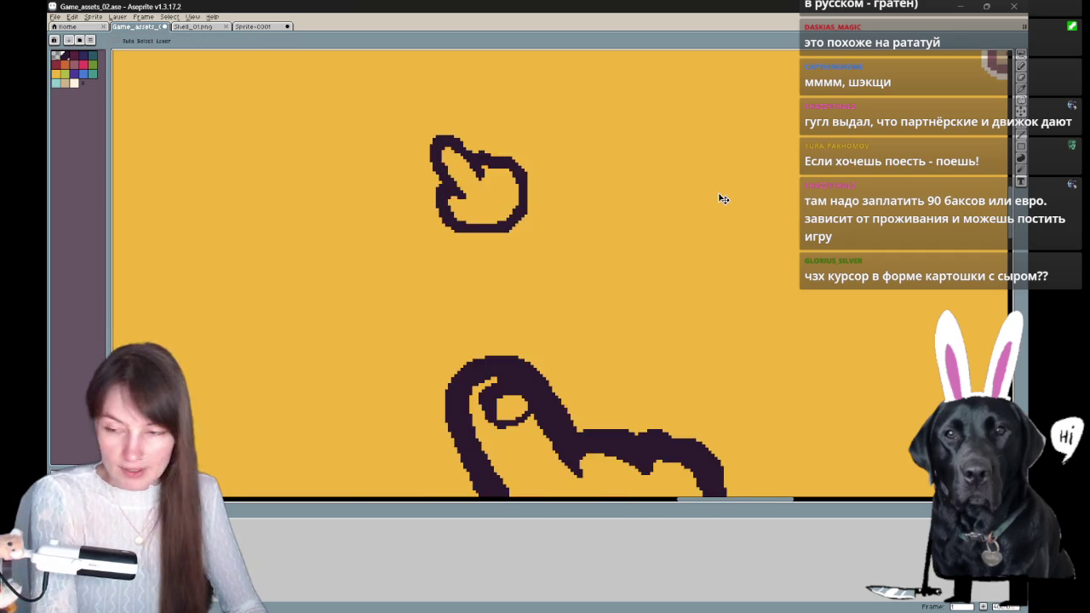
{"action": "scroll", "coordinate": [719, 198], "scroll_direction": "down", "scroll_amount": 1}
{"action": "scroll", "coordinate": [720, 198], "scroll_direction": "down", "scroll_amount": 1}
{"action": "scroll", "coordinate": [719, 198], "scroll_direction": "down", "scroll_amount": 1}
{"action": "scroll", "coordinate": [720, 199], "scroll_direction": "up", "scroll_amount": 1}
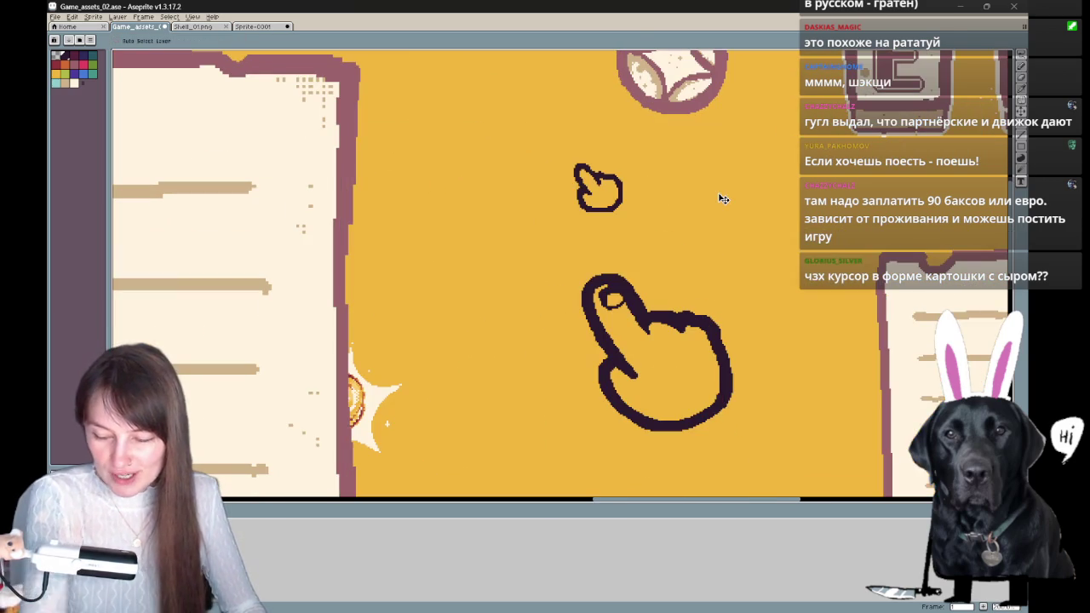
{"action": "scroll", "coordinate": [720, 198], "scroll_direction": "up", "scroll_amount": 2}
{"action": "key", "text": "b"}
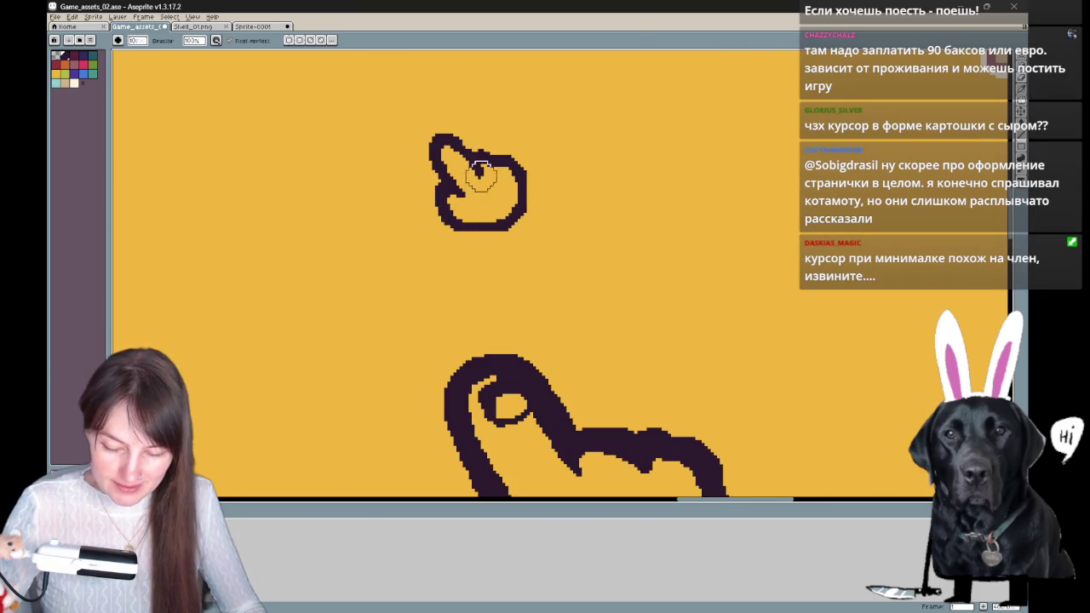
{"action": "key", "text": "e"}
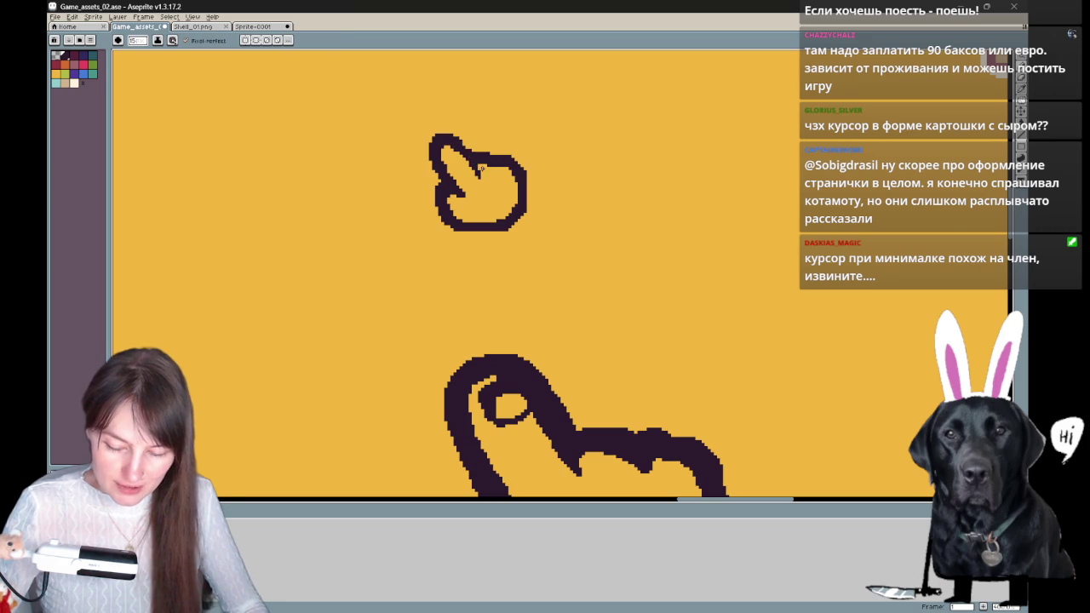
{"action": "scroll", "coordinate": [567, 174], "scroll_direction": "up", "scroll_amount": 1}
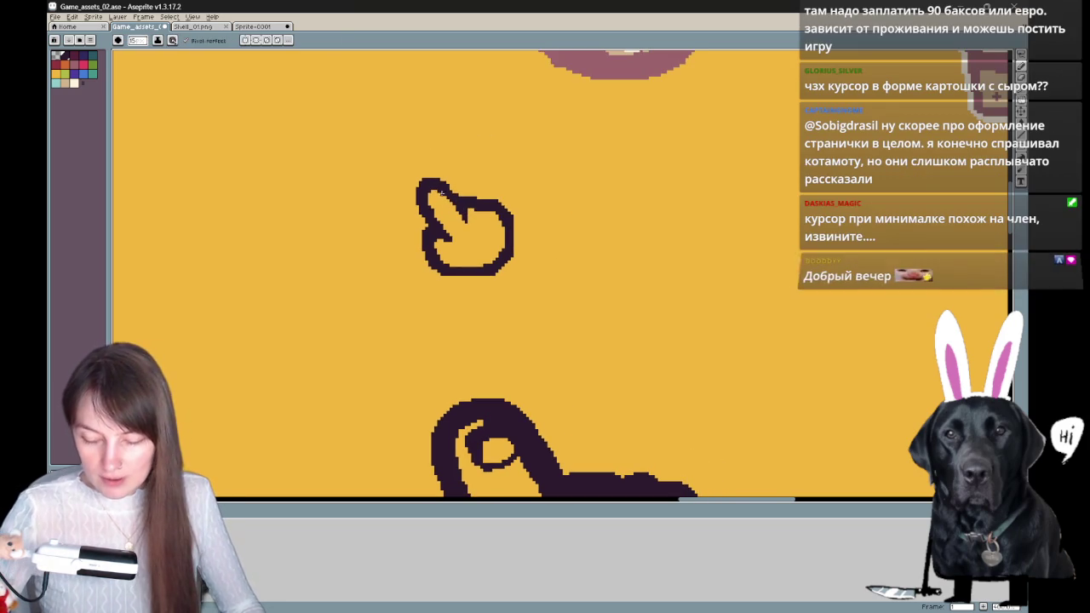
{"action": "key", "text": "b"}
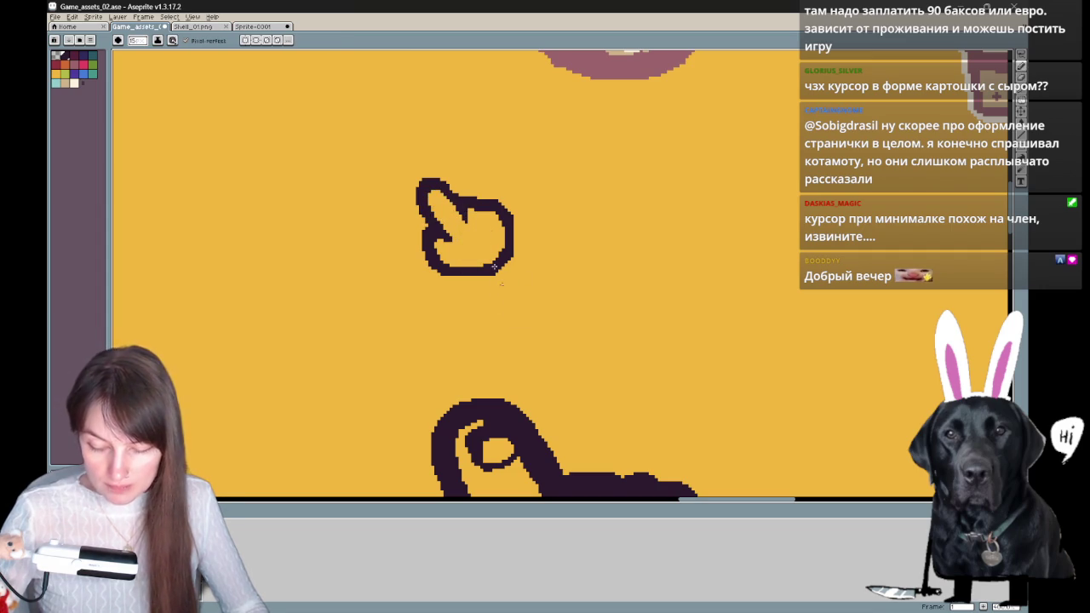
- Lasso-select the large pointing-hand drawing and delete it
{"action": "left_click_drag", "start_coordinate": [535, 311], "coordinate": [687, 264]}
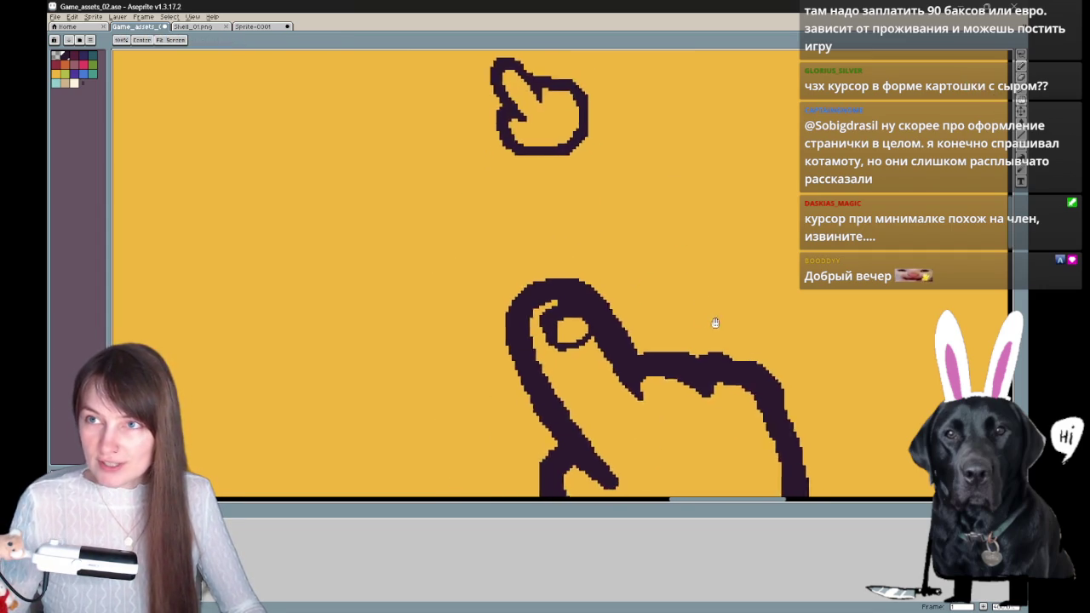
{"action": "left_click_drag", "start_coordinate": [715, 319], "coordinate": [662, 224]}
{"action": "key", "text": "q"}
{"action": "left_click_drag", "start_coordinate": [743, 217], "coordinate": [377, 460]}
{"action": "key", "text": "Delete"}
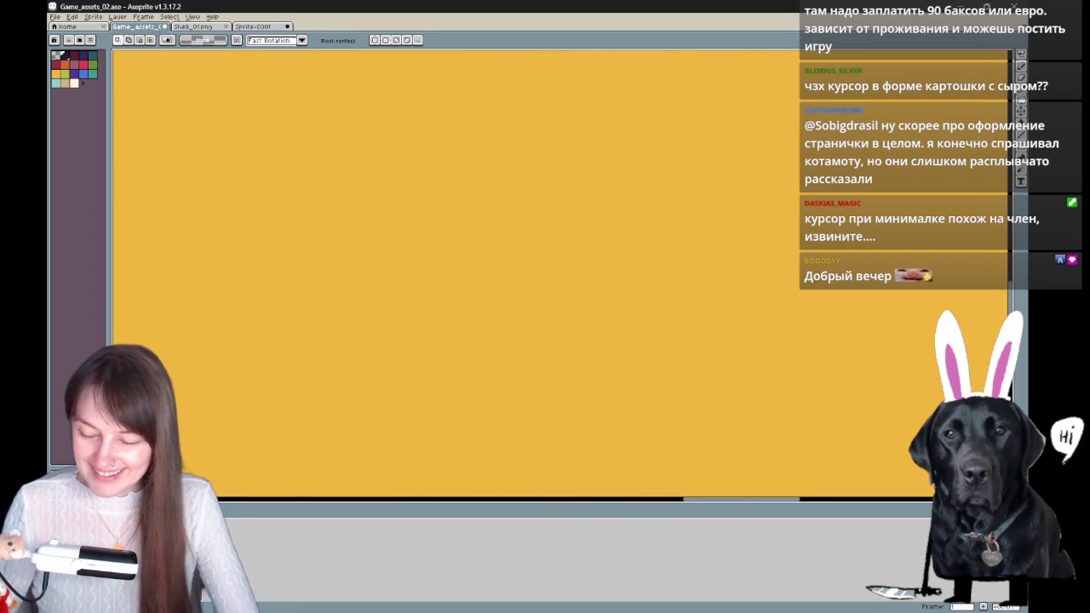
{"action": "key", "text": "h"}
{"action": "left_click_drag", "start_coordinate": [789, 273], "coordinate": [798, 341]}
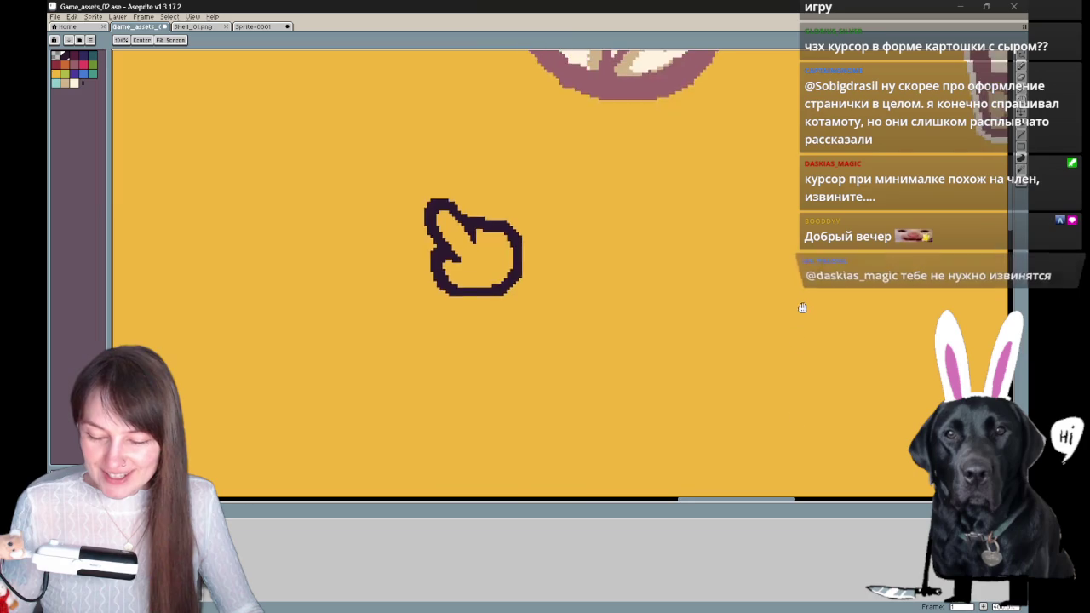
{"action": "left_click_drag", "start_coordinate": [829, 288], "coordinate": [843, 270]}
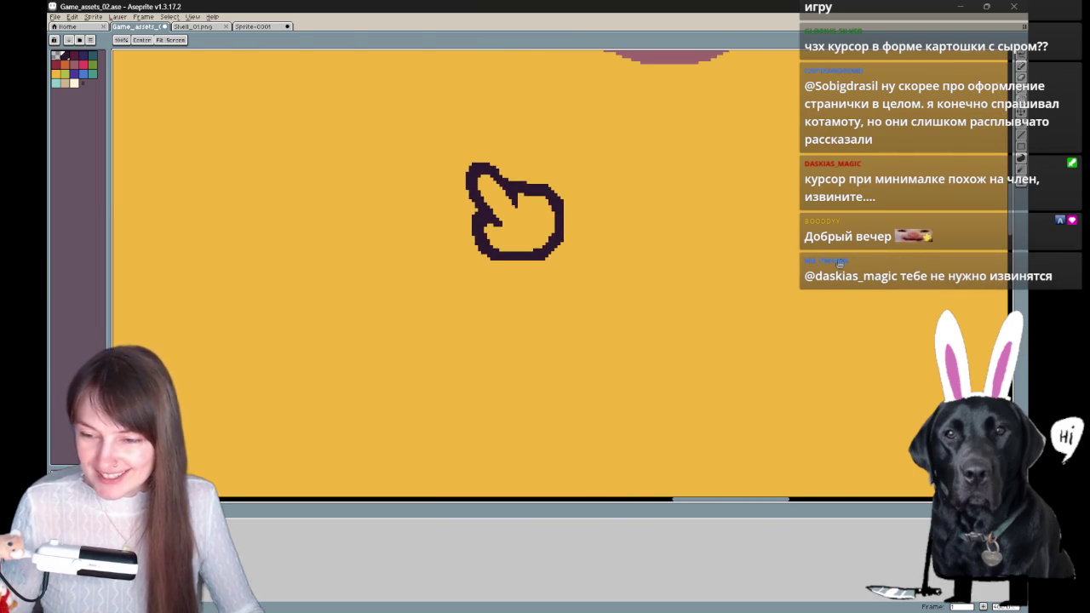
{"action": "key", "text": "q"}
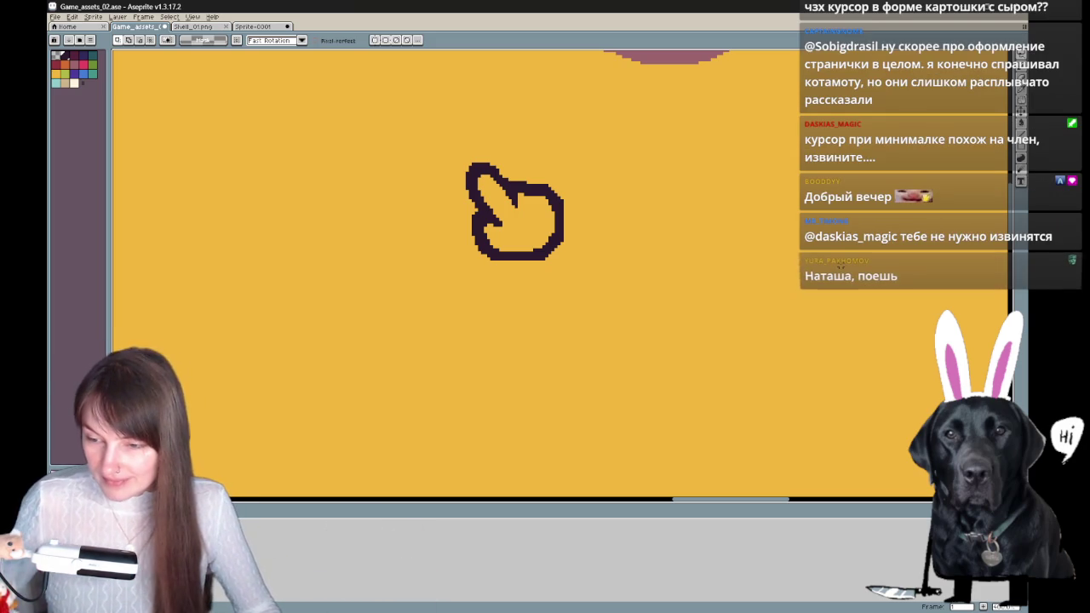
{"action": "mouse_move", "coordinate": [788, 288]}
{"action": "left_mouse_down"}
{"action": "mouse_move", "coordinate": [730, 306]}
{"action": "mouse_move", "coordinate": [732, 282]}
{"action": "left_mouse_up"}
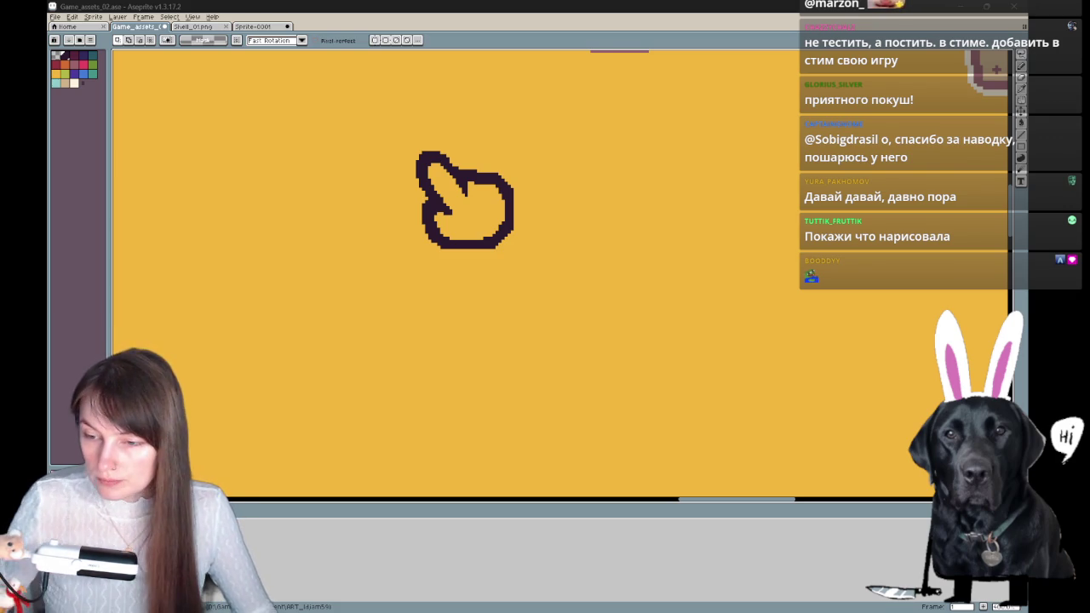
{"action": "scroll", "coordinate": [391, 205], "scroll_direction": "down", "scroll_amount": 3}
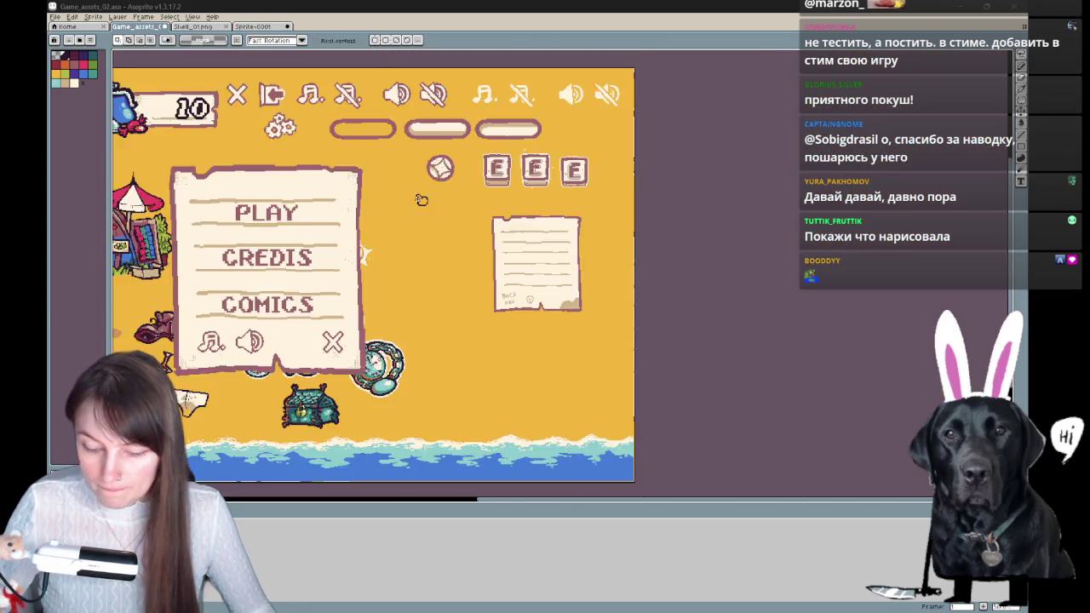
{"action": "scroll", "coordinate": [514, 132], "scroll_direction": "up", "scroll_amount": 1}
{"action": "scroll", "coordinate": [514, 132], "scroll_direction": "up", "scroll_amount": 1}
{"action": "scroll", "coordinate": [588, 214], "scroll_direction": "up", "scroll_amount": 1}
{"action": "scroll", "coordinate": [531, 280], "scroll_direction": "down", "scroll_amount": 3}
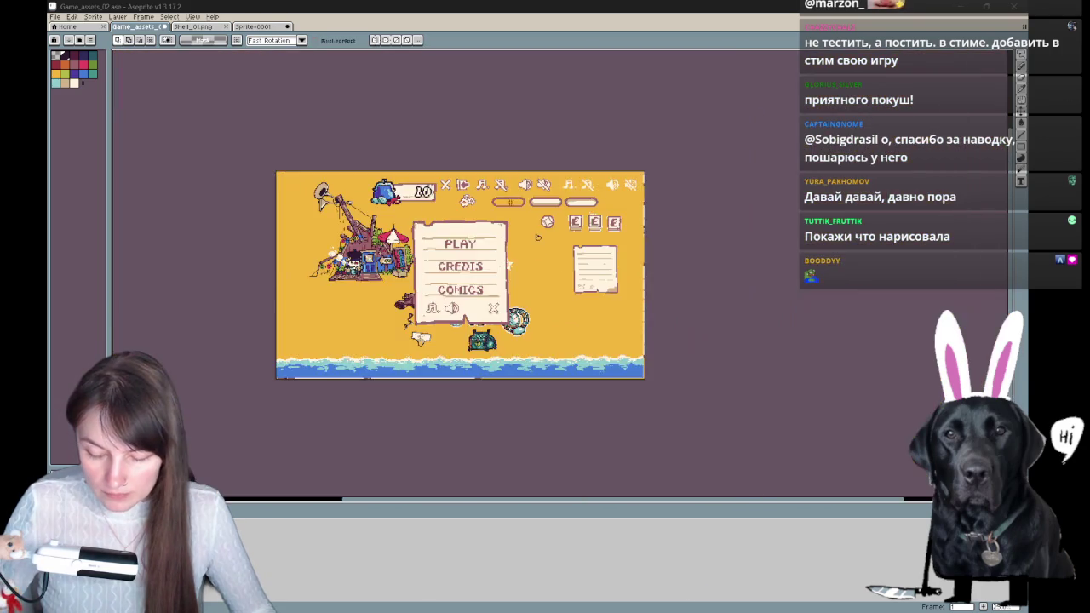
{"action": "scroll", "coordinate": [526, 291], "scroll_direction": "up", "scroll_amount": 2}
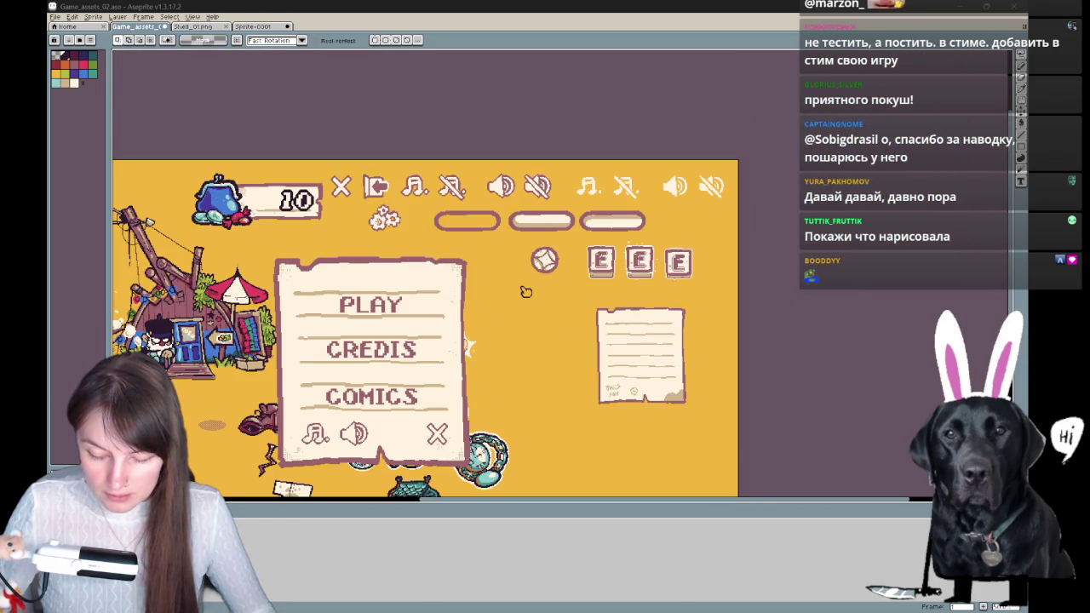
{"action": "left_click_drag", "start_coordinate": [462, 242], "coordinate": [519, 168]}
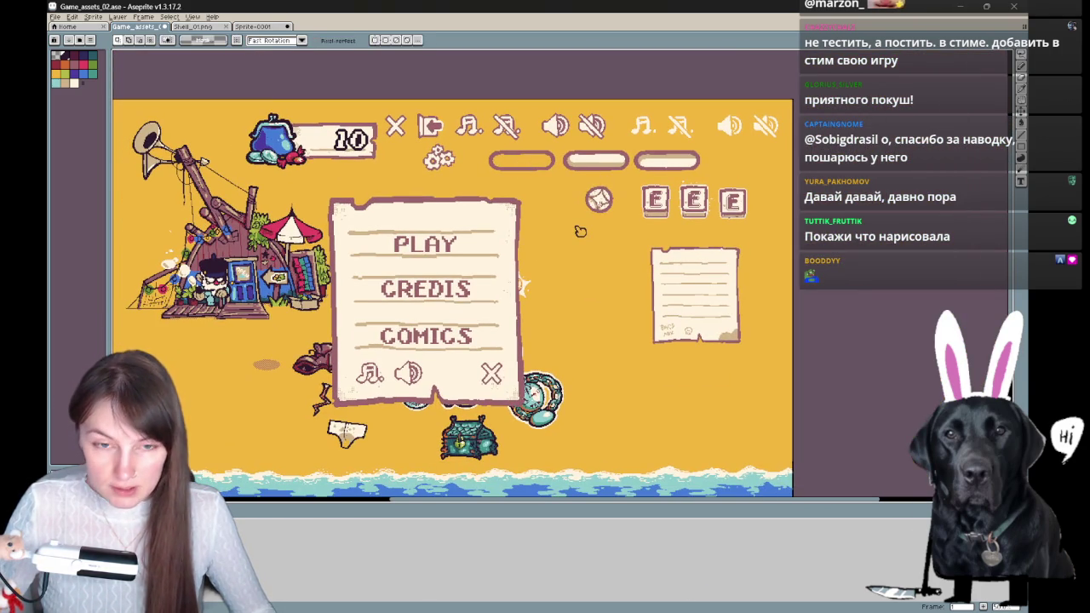
- Restore the small hand's dark outline by undoing the cream flood fill
{"action": "scroll", "coordinate": [606, 208], "scroll_direction": "up", "scroll_amount": 3}
{"action": "mouse_move", "coordinate": [604, 304]}
{"action": "left_mouse_down"}
{"action": "mouse_move", "coordinate": [679, 271]}
{"action": "mouse_move", "coordinate": [553, 280]}
{"action": "left_mouse_up"}
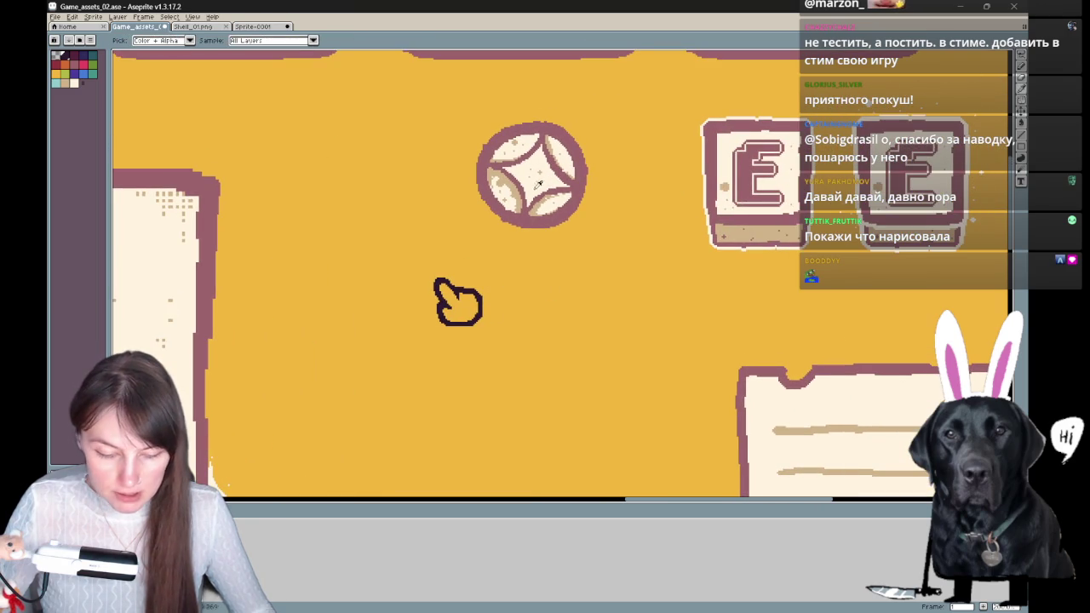
{"action": "left_click", "coordinate": [74, 82]}
{"action": "key", "text": "g"}
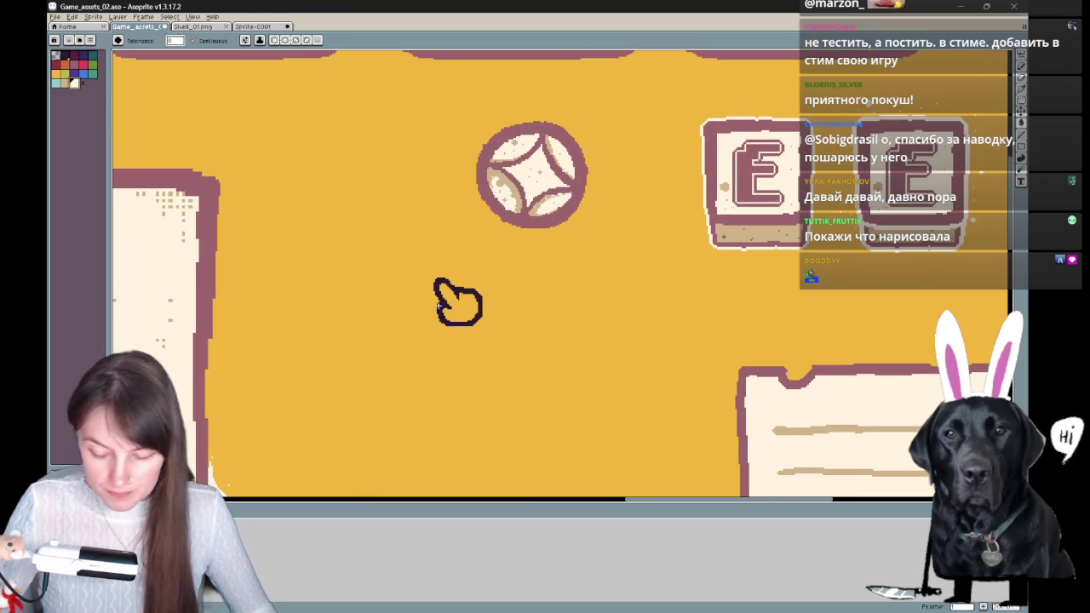
{"action": "left_click", "coordinate": [443, 304]}
{"action": "key", "text": "ctrl+z"}
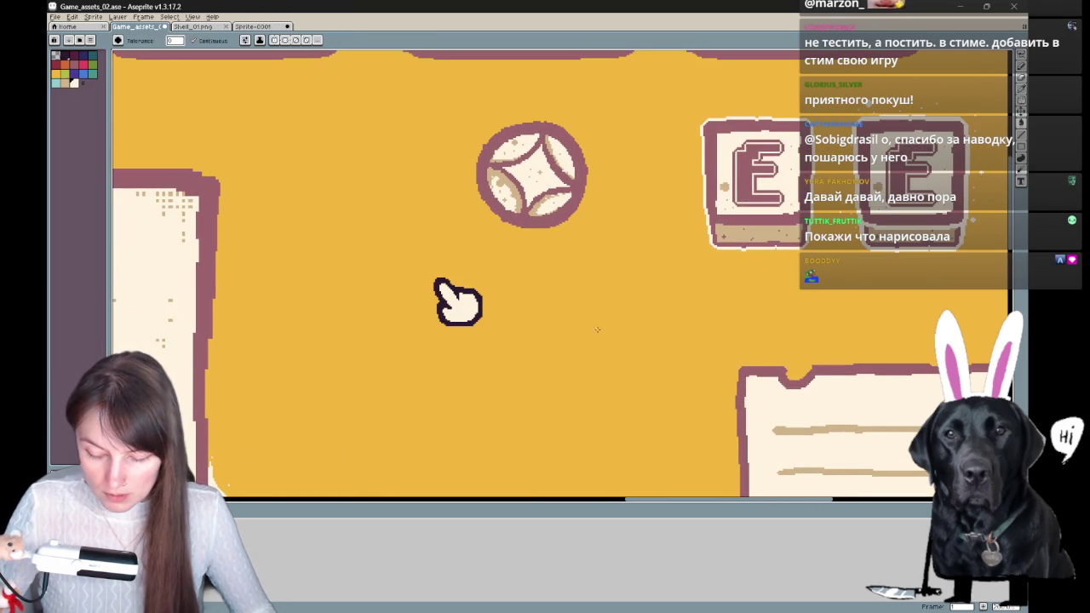
- Draw a tan shading stroke along the left side of the raised finger
{"action": "left_click", "coordinate": [233, 131], "text": "alt"}
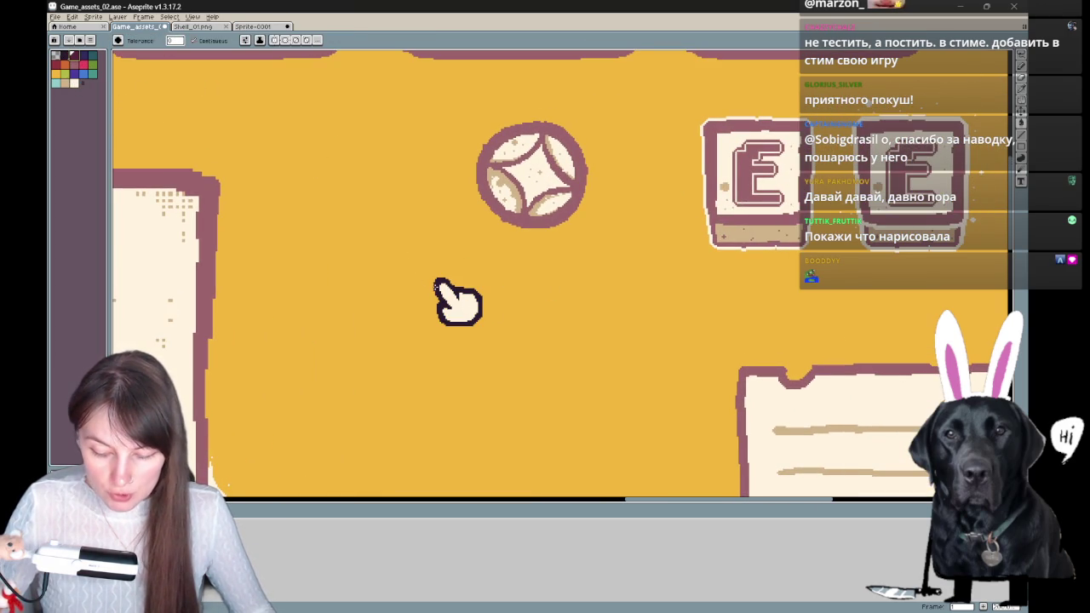
{"action": "scroll", "coordinate": [551, 338], "scroll_direction": "down", "scroll_amount": 3}
{"action": "scroll", "coordinate": [551, 338], "scroll_direction": "up", "scroll_amount": 1}
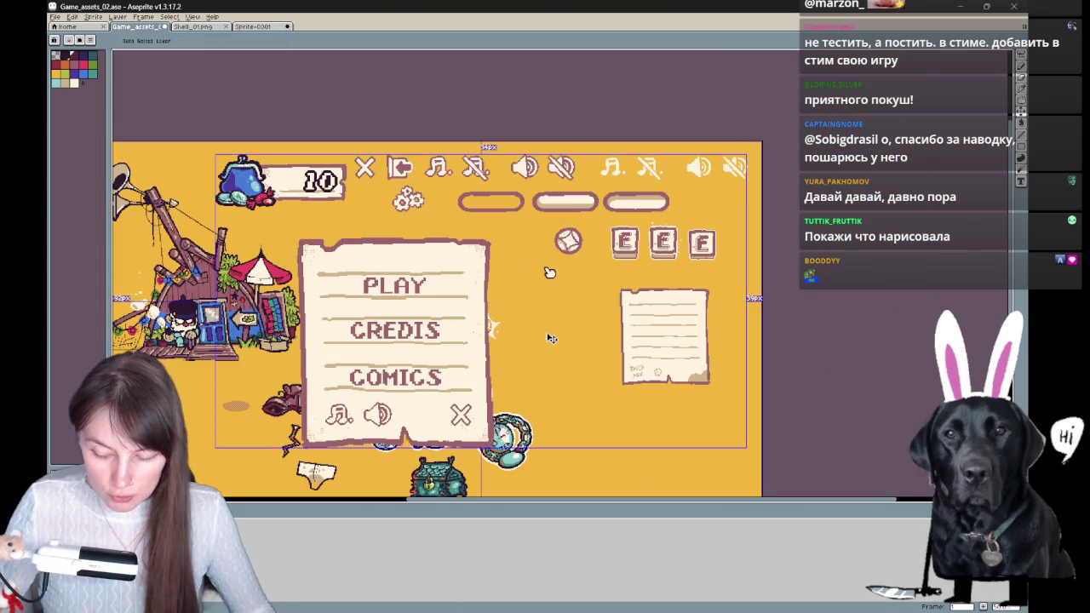
{"action": "scroll", "coordinate": [587, 280], "scroll_direction": "up", "scroll_amount": 3}
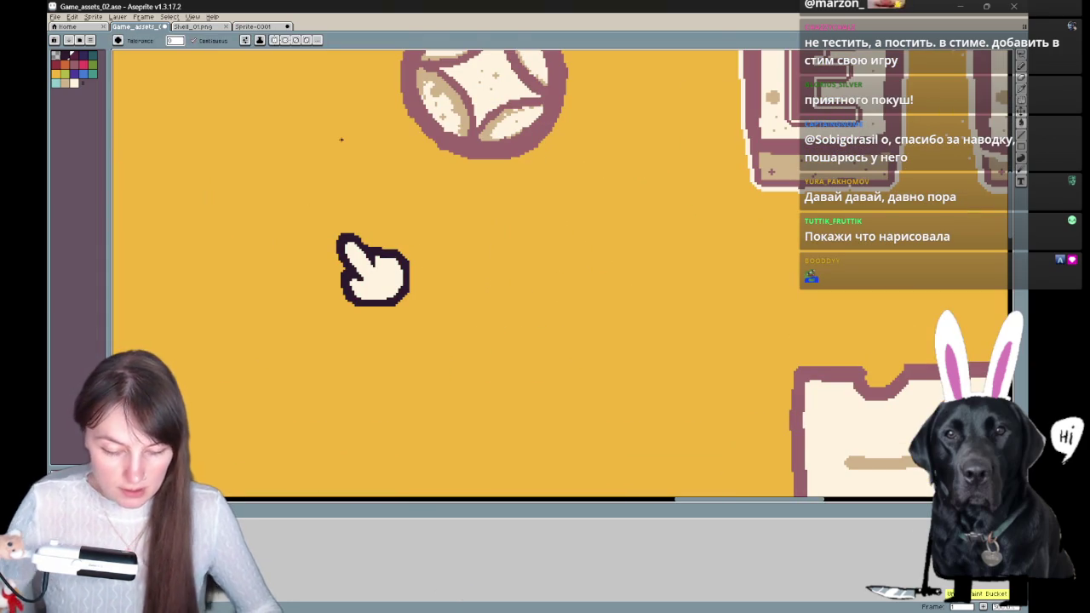
{"action": "key", "text": "b"}
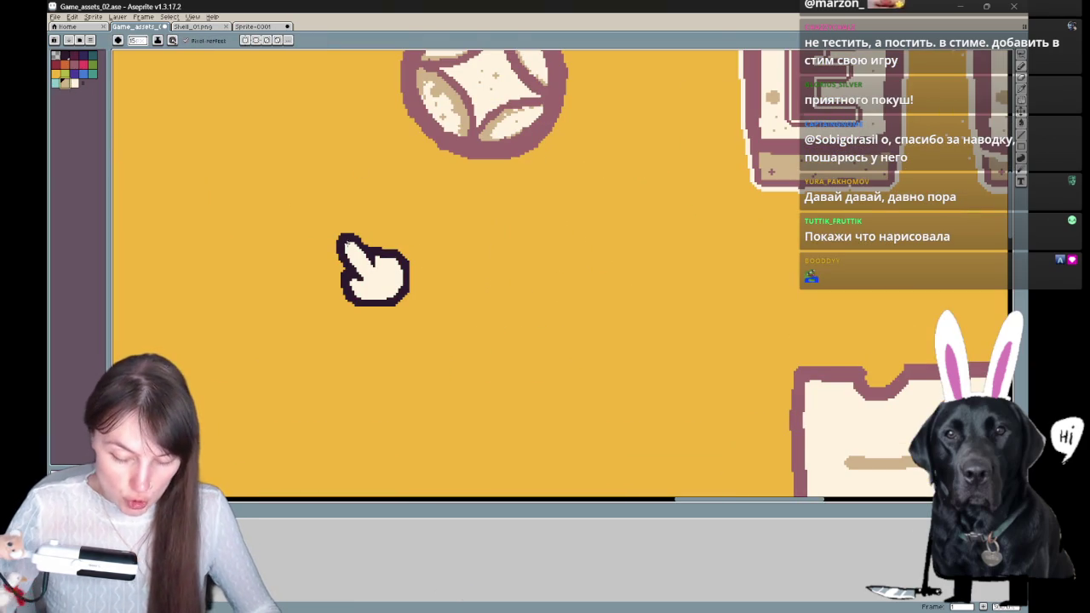
{"action": "left_click_drag", "start_coordinate": [345, 244], "coordinate": [363, 281]}
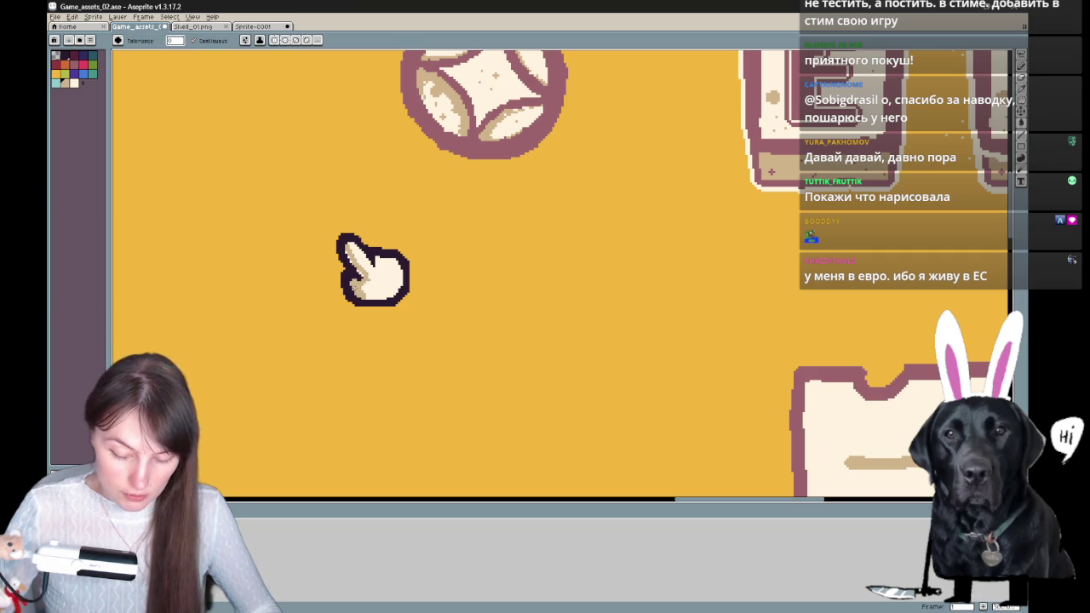
{"action": "scroll", "coordinate": [380, 363], "scroll_direction": "up", "scroll_amount": 1}
{"action": "scroll", "coordinate": [378, 360], "scroll_direction": "up", "scroll_amount": 1}
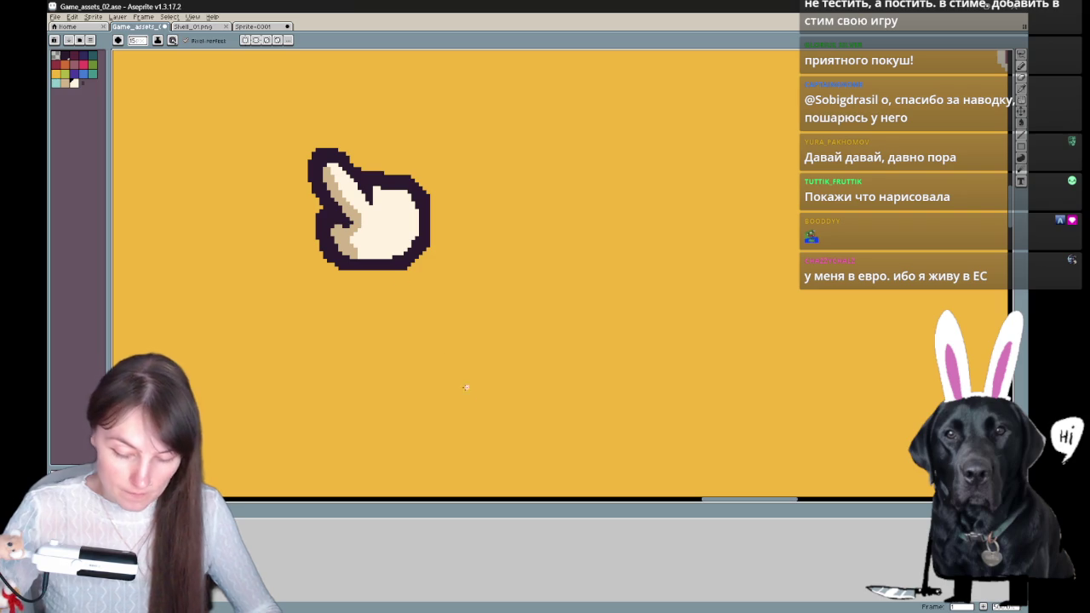
{"action": "scroll", "coordinate": [462, 400], "scroll_direction": "down", "scroll_amount": 2}
{"action": "scroll", "coordinate": [463, 400], "scroll_direction": "down", "scroll_amount": 1}
{"action": "scroll", "coordinate": [463, 400], "scroll_direction": "down", "scroll_amount": 1}
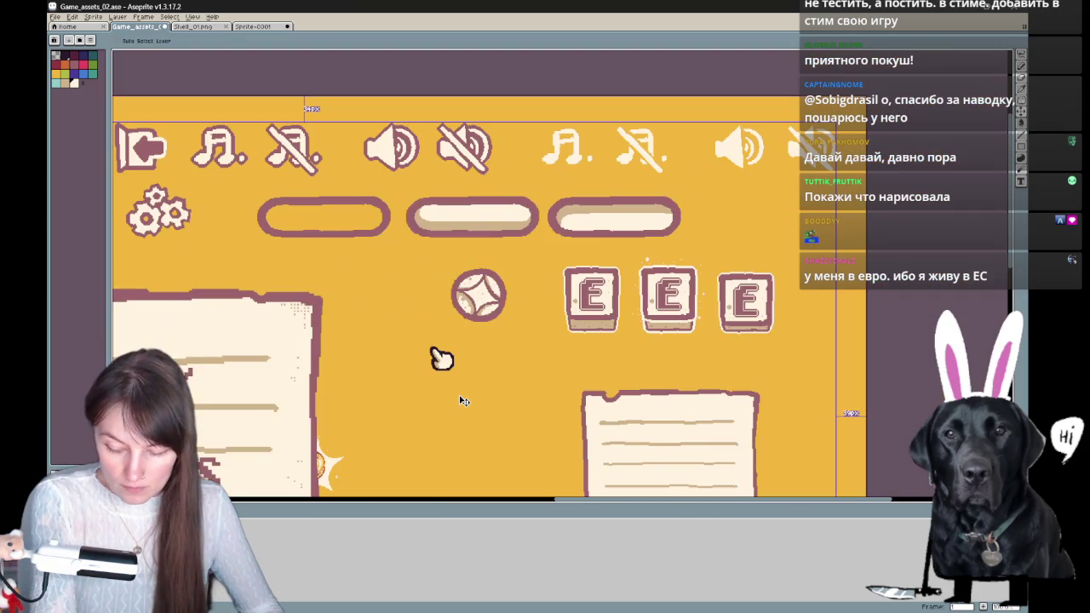
{"action": "scroll", "coordinate": [463, 400], "scroll_direction": "up", "scroll_amount": 2}
{"action": "scroll", "coordinate": [462, 401], "scroll_direction": "up", "scroll_amount": 1}
{"action": "key", "text": "b"}
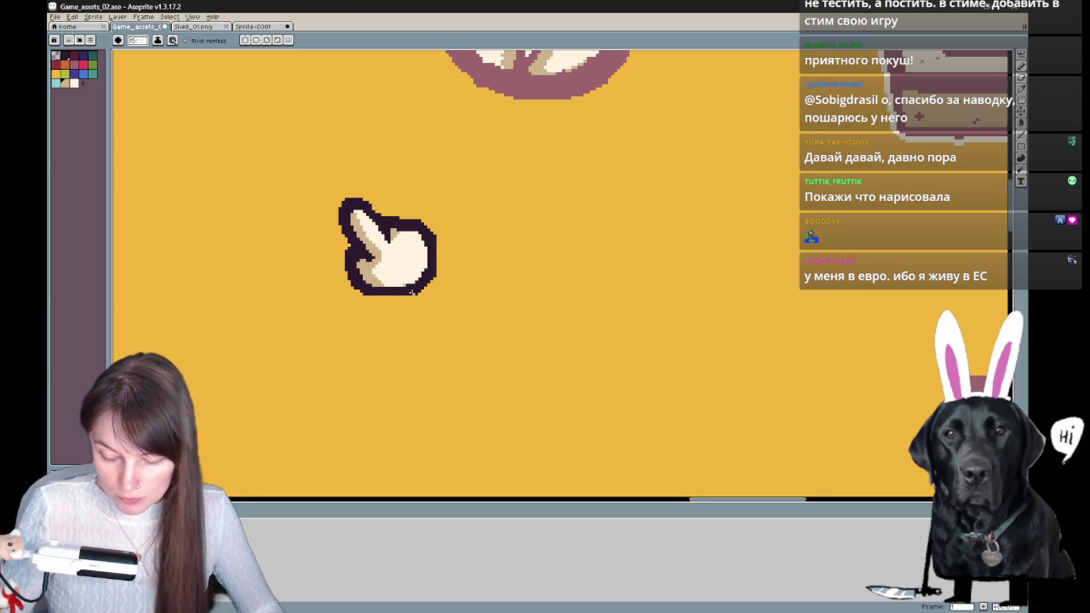
{"action": "left_click_drag", "start_coordinate": [427, 241], "coordinate": [460, 253]}
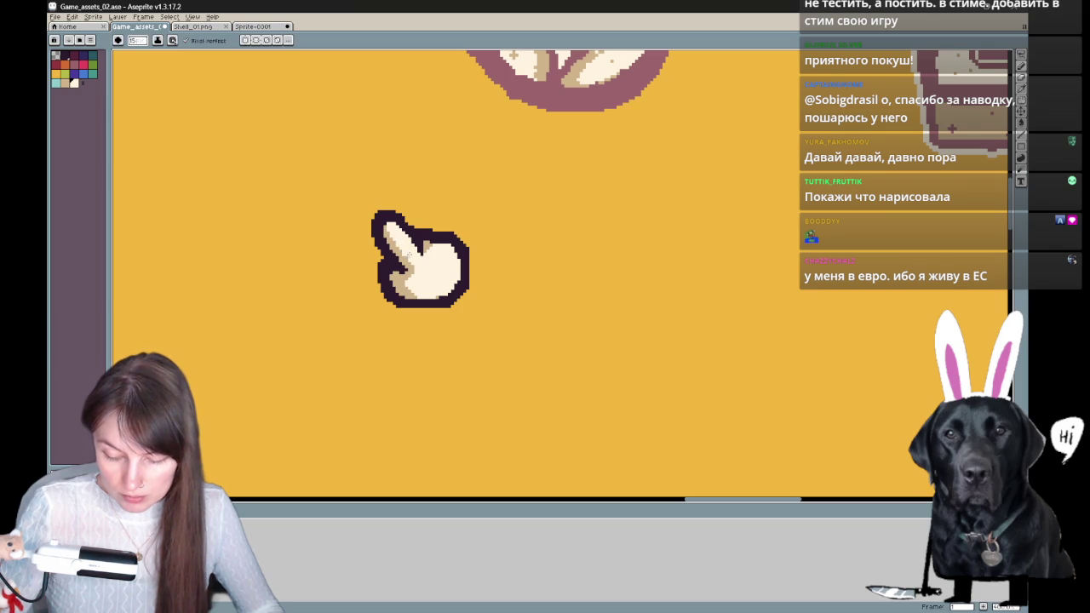
{"action": "left_click_drag", "start_coordinate": [752, 267], "coordinate": [775, 348]}
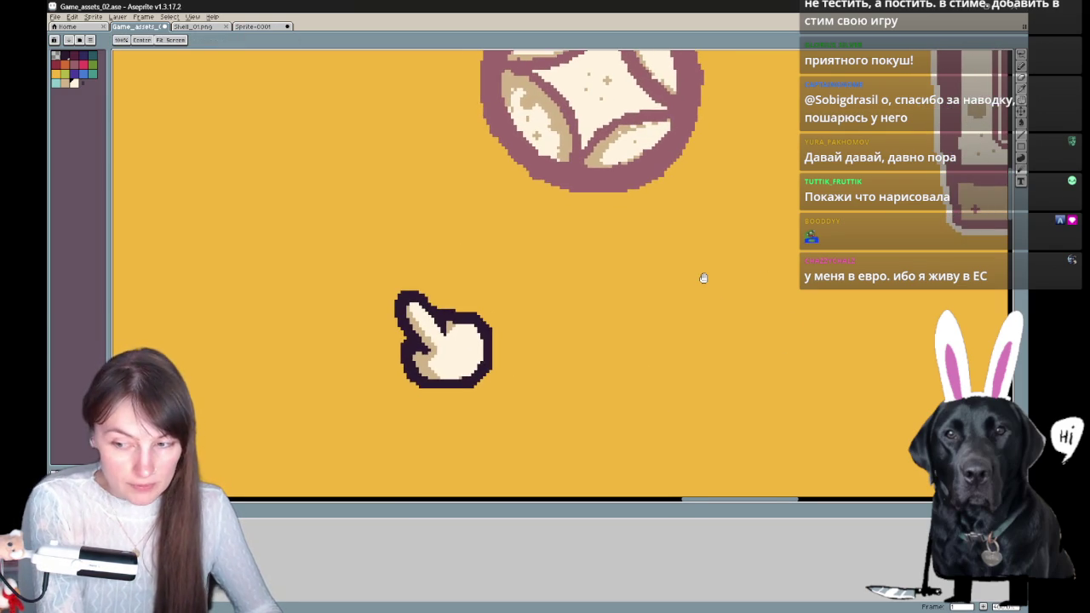
{"action": "scroll", "coordinate": [703, 278], "scroll_direction": "down", "scroll_amount": 1}
{"action": "scroll", "coordinate": [705, 281], "scroll_direction": "down", "scroll_amount": 2}
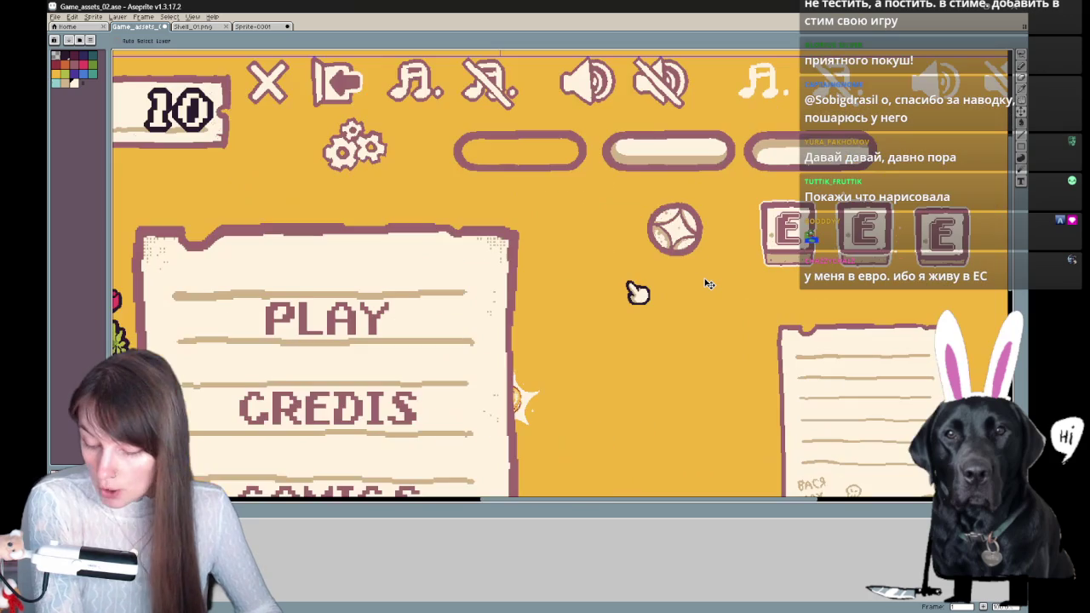
{"action": "left_click_drag", "start_coordinate": [705, 283], "coordinate": [616, 264]}
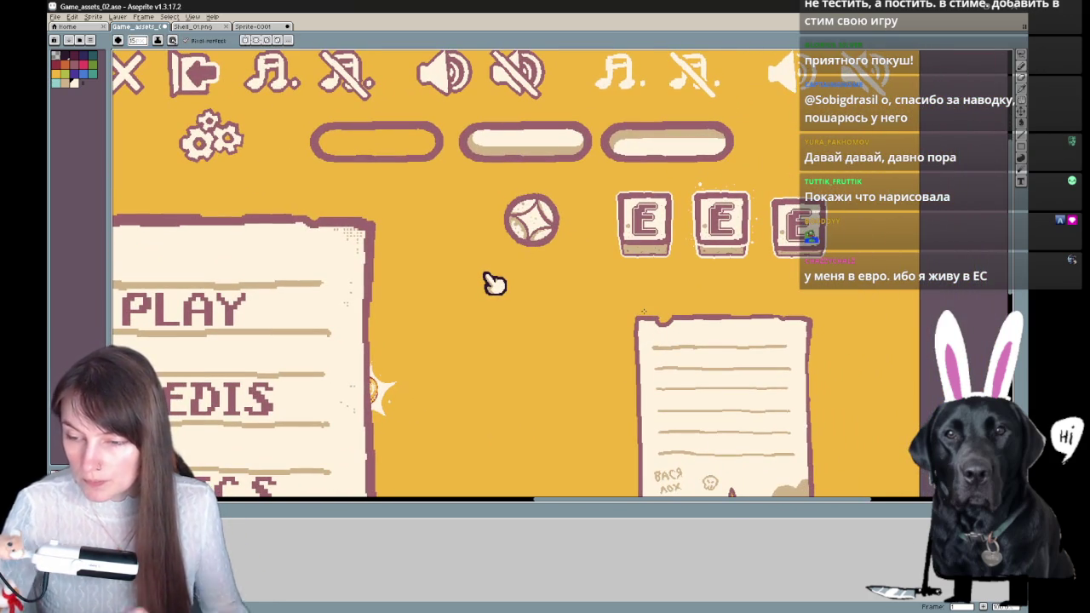
{"action": "scroll", "coordinate": [494, 284], "scroll_direction": "down", "scroll_amount": 2}
{"action": "scroll", "coordinate": [516, 270], "scroll_direction": "down", "scroll_amount": 2}
{"action": "scroll", "coordinate": [596, 239], "scroll_direction": "up", "scroll_amount": 1}
{"action": "scroll", "coordinate": [709, 196], "scroll_direction": "up", "scroll_amount": 1}
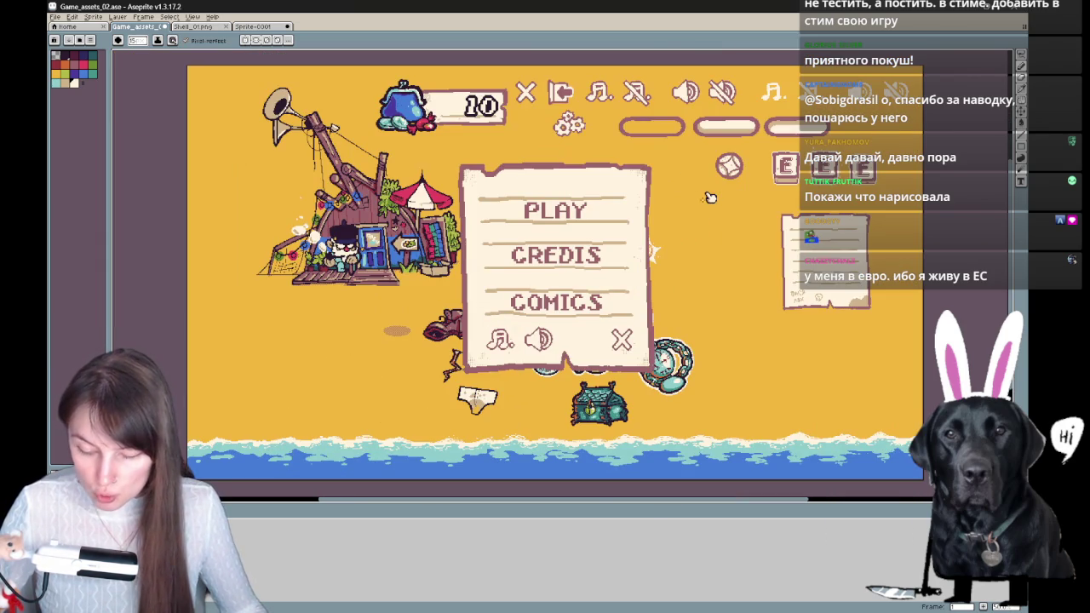
{"action": "scroll", "coordinate": [709, 197], "scroll_direction": "up", "scroll_amount": 1}
{"action": "scroll", "coordinate": [716, 197], "scroll_direction": "down", "scroll_amount": 1}
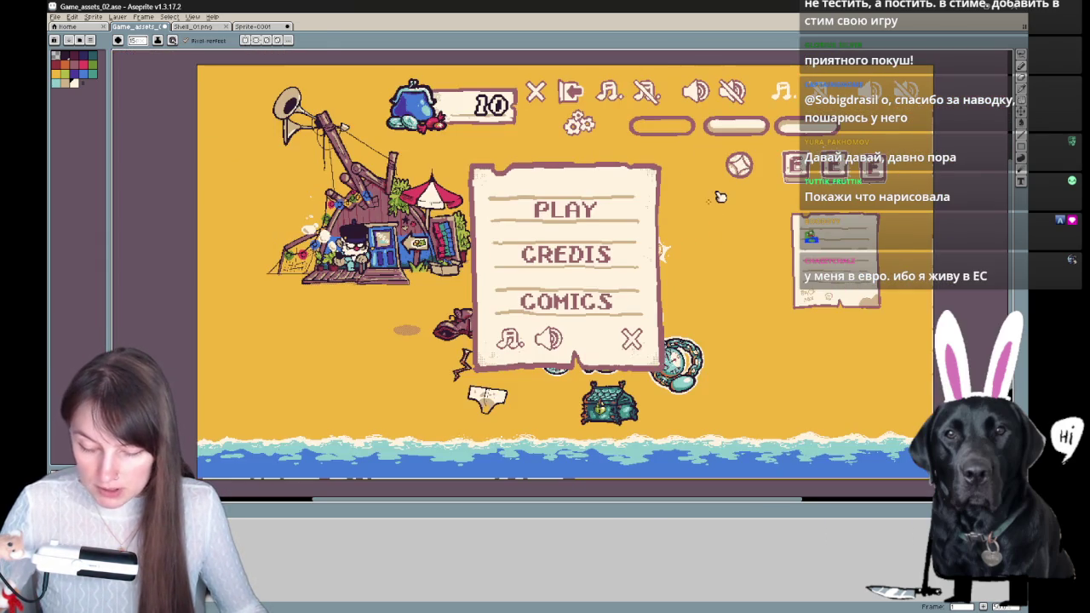
{"action": "left_click_drag", "start_coordinate": [748, 233], "coordinate": [688, 231]}
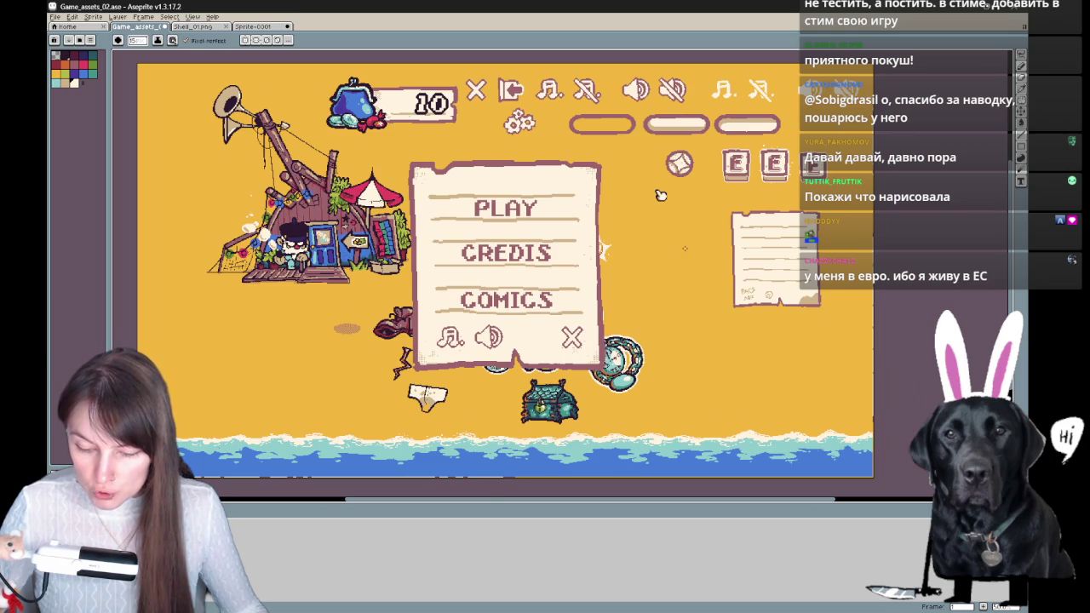
{"action": "scroll", "coordinate": [712, 180], "scroll_direction": "up", "scroll_amount": 1}
{"action": "scroll", "coordinate": [713, 180], "scroll_direction": "up", "scroll_amount": 1}
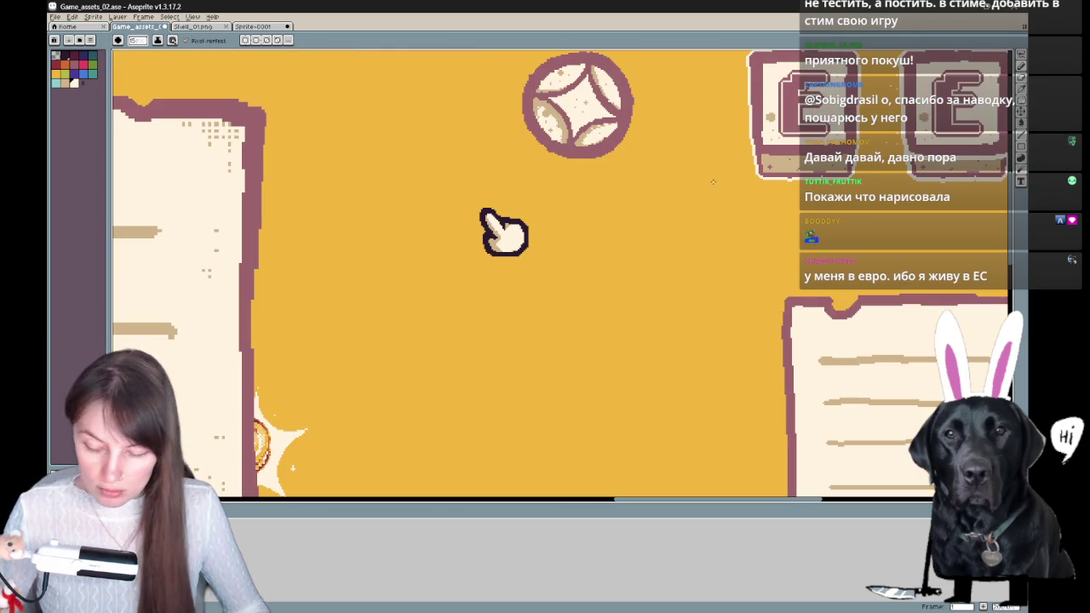
{"action": "left_click_drag", "start_coordinate": [663, 281], "coordinate": [504, 281]}
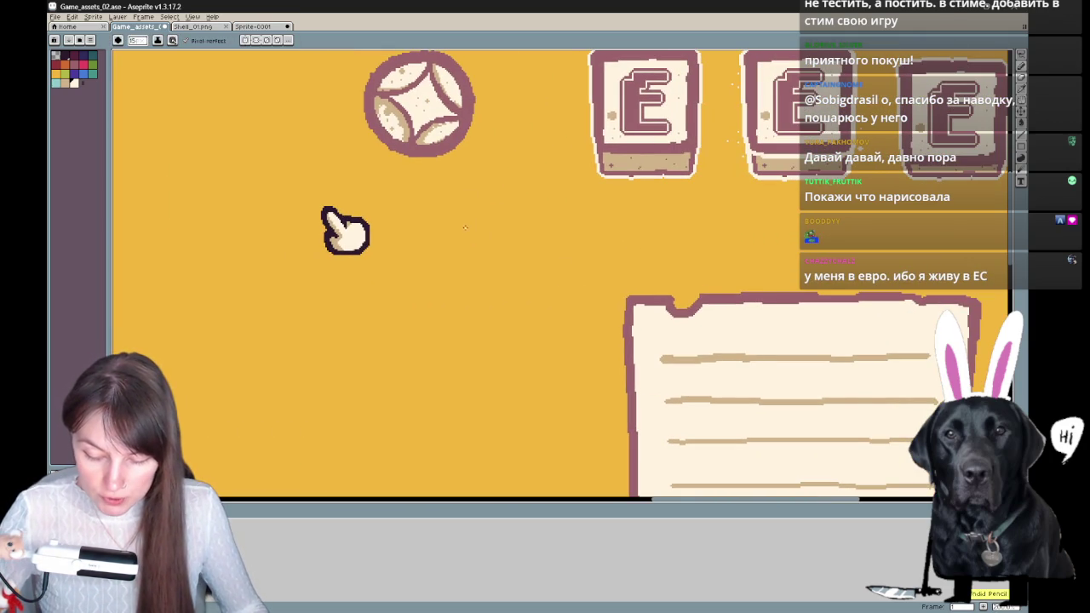
{"action": "left_click_drag", "start_coordinate": [466, 223], "coordinate": [497, 221]}
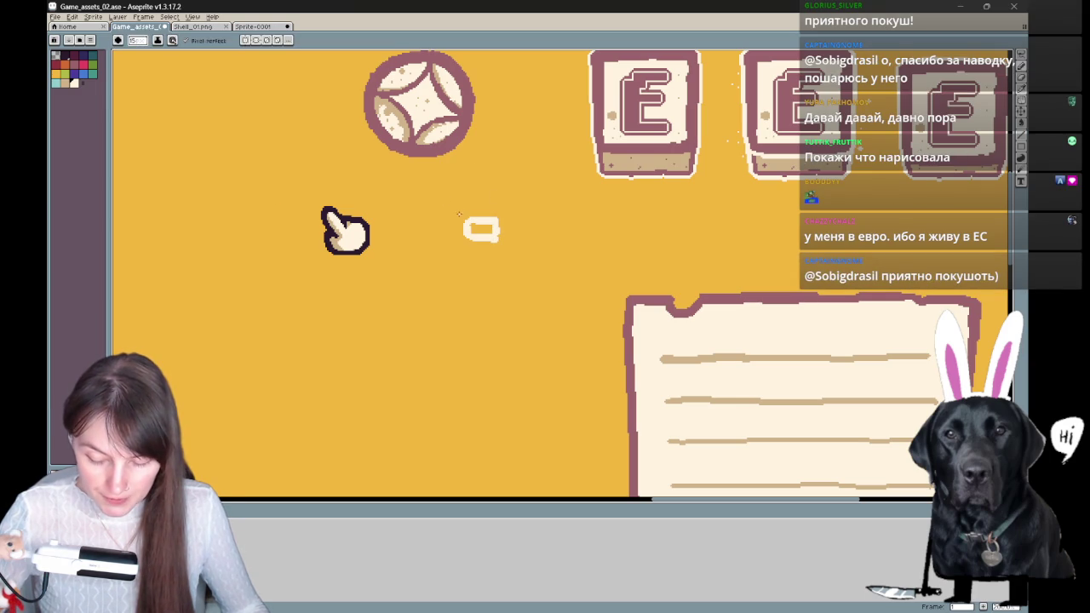
- Remove the stray cream stroke and return to the Pencil
{"action": "key", "text": "ctrl+z"}
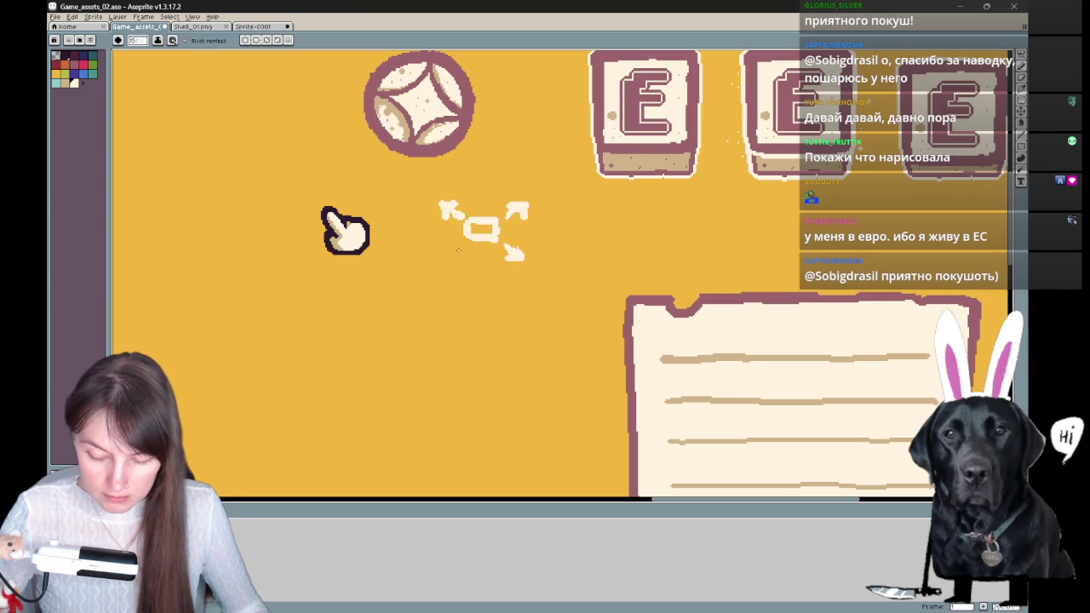
{"action": "scroll", "coordinate": [486, 290], "scroll_direction": "up", "scroll_amount": 2}
{"action": "scroll", "coordinate": [537, 357], "scroll_direction": "up", "scroll_amount": 3}
{"action": "scroll", "coordinate": [587, 418], "scroll_direction": "up", "scroll_amount": 1}
{"action": "scroll", "coordinate": [545, 281], "scroll_direction": "down", "scroll_amount": 2}
{"action": "scroll", "coordinate": [536, 219], "scroll_direction": "down", "scroll_amount": 3}
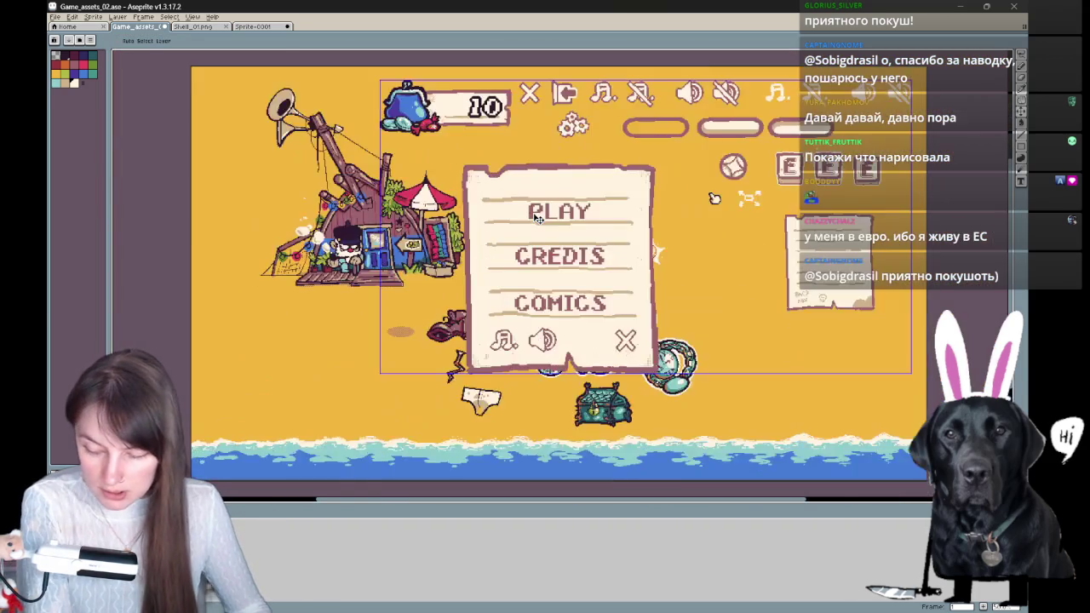
{"action": "scroll", "coordinate": [536, 219], "scroll_direction": "up", "scroll_amount": 2}
{"action": "key", "text": "b"}
- Pan to the sound icons and E tiles and remove the misplaced white stroke
{"action": "mouse_move", "coordinate": [535, 219]}
{"action": "left_mouse_down"}
{"action": "mouse_move", "coordinate": [554, 340]}
{"action": "mouse_move", "coordinate": [424, 324]}
{"action": "left_mouse_up"}
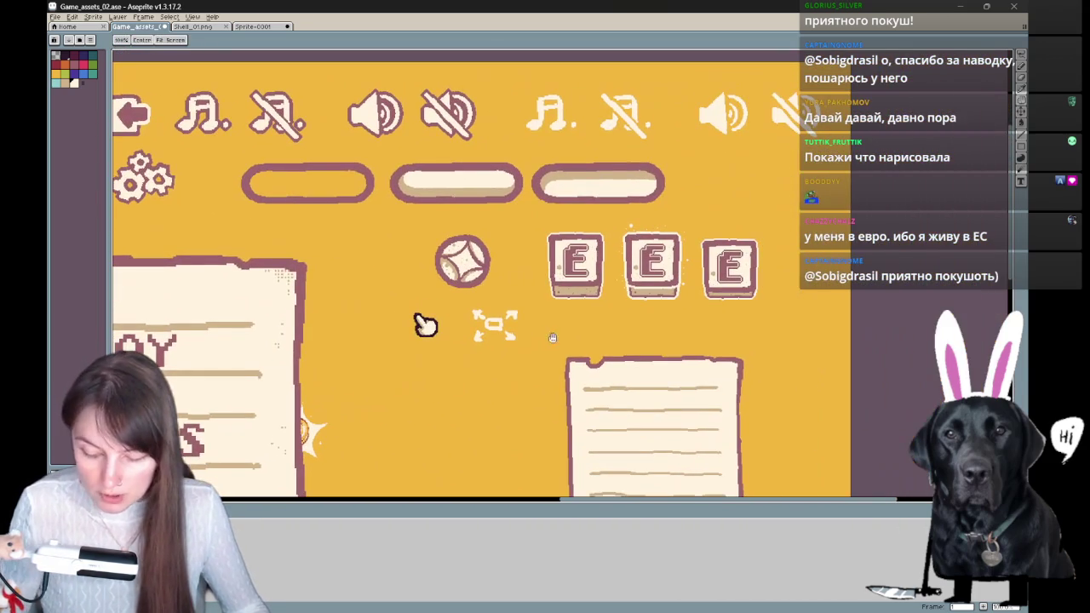
{"action": "scroll", "coordinate": [452, 320], "scroll_direction": "up", "scroll_amount": 2}
{"action": "mouse_move", "coordinate": [507, 381]}
{"action": "left_mouse_down"}
{"action": "mouse_move", "coordinate": [405, 305]}
{"action": "mouse_move", "coordinate": [401, 366]}
{"action": "left_mouse_up"}
{"action": "key", "text": "ctrl+z"}
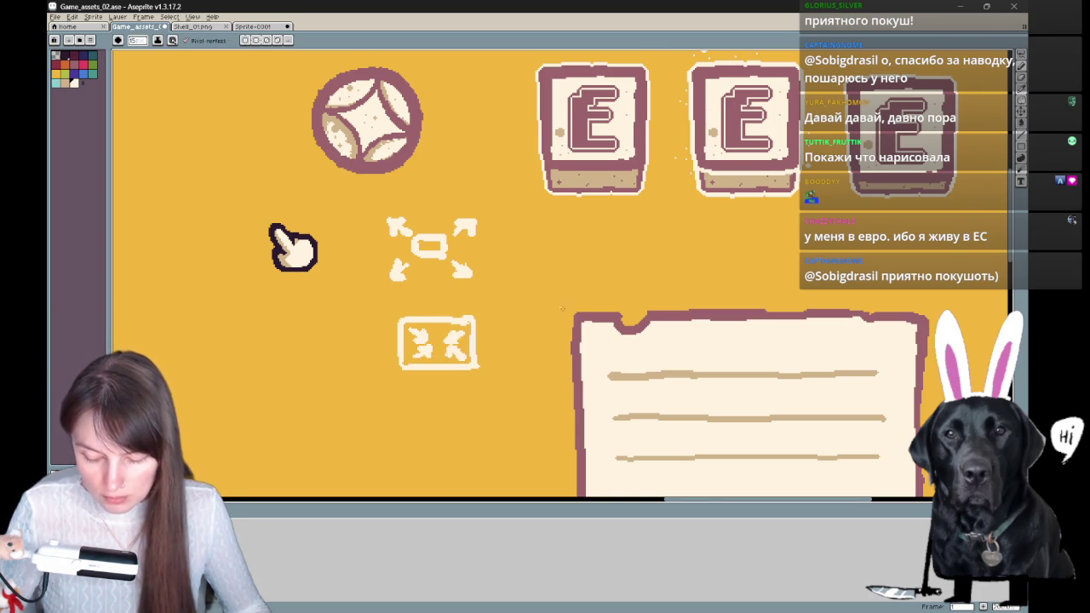
{"action": "scroll", "coordinate": [610, 297], "scroll_direction": "down", "scroll_amount": 2}
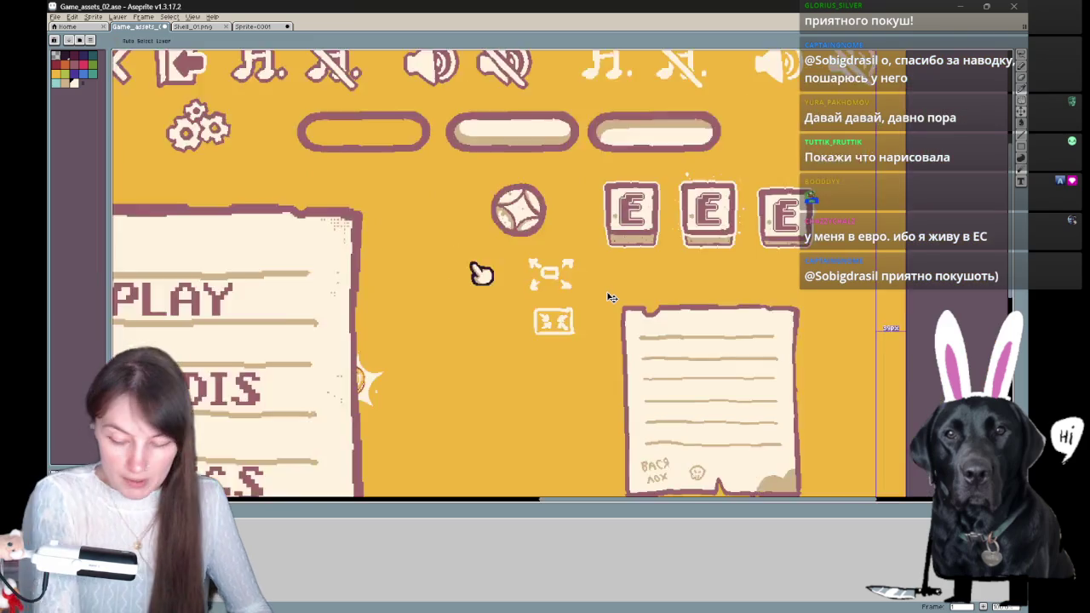
{"action": "scroll", "coordinate": [611, 298], "scroll_direction": "down", "scroll_amount": 2}
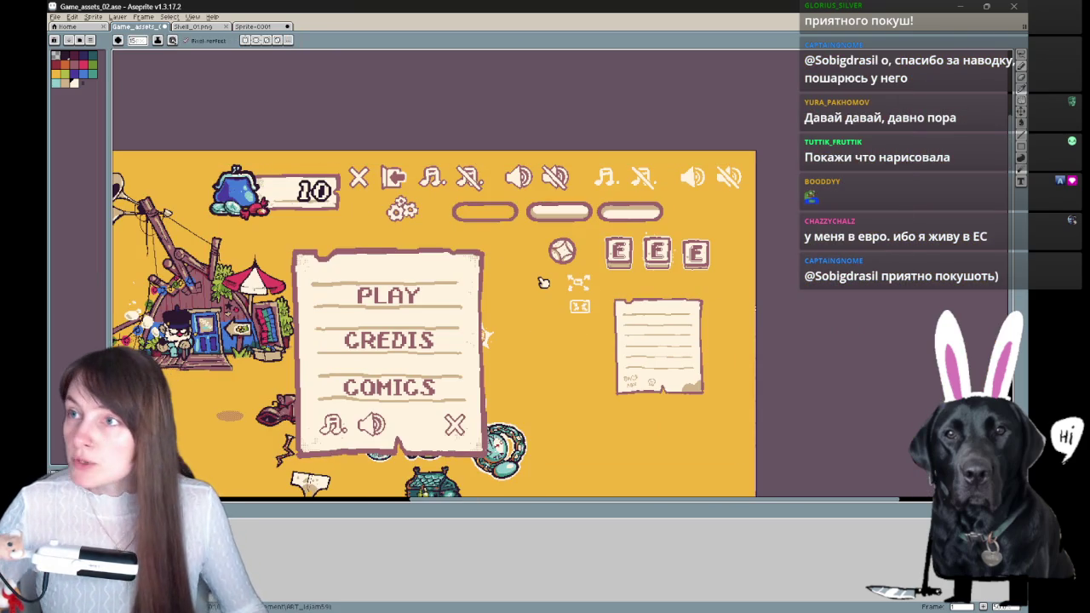
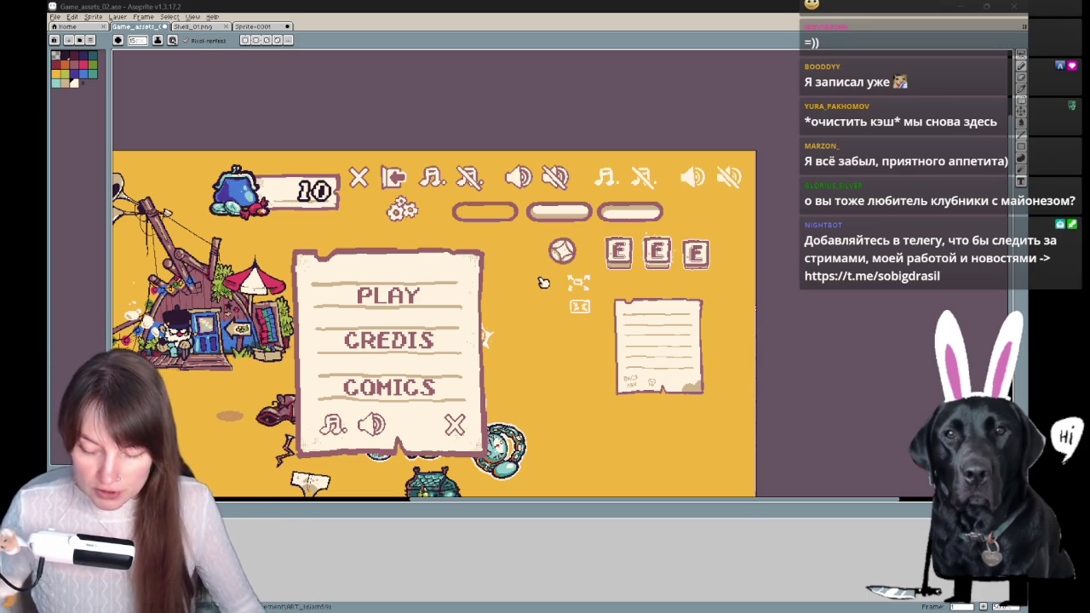
- Lasso and delete the old resize icons beside the pointing-hand sprite
{"action": "scroll", "coordinate": [543, 282], "scroll_direction": "down", "scroll_amount": 1}
{"action": "scroll", "coordinate": [486, 261], "scroll_direction": "down", "scroll_amount": 1}
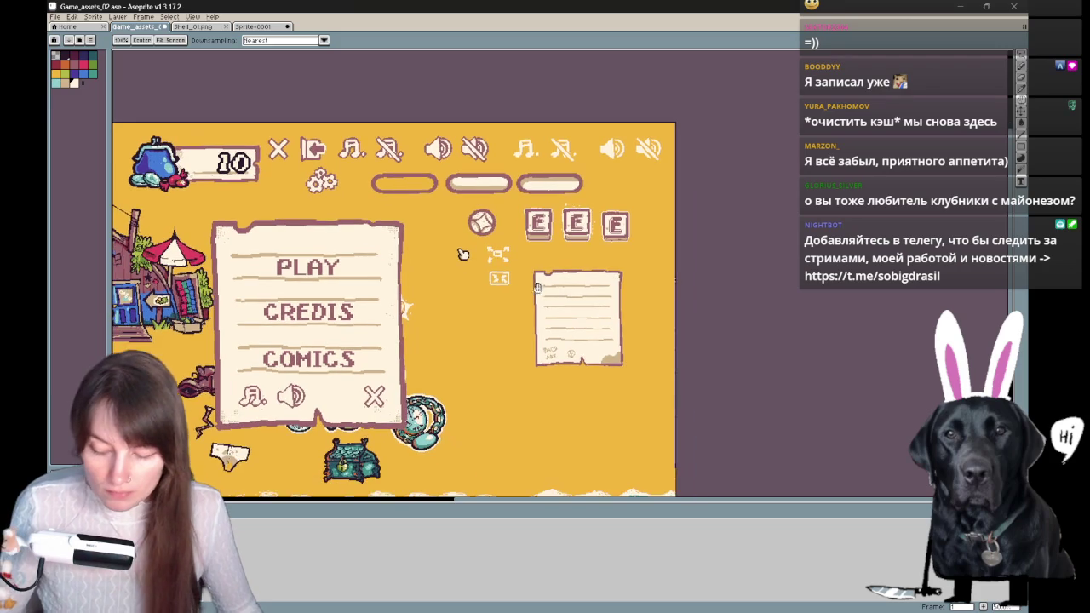
{"action": "scroll", "coordinate": [543, 294], "scroll_direction": "up", "scroll_amount": 4}
{"action": "left_click_drag", "start_coordinate": [543, 294], "coordinate": [614, 389]}
{"action": "key", "text": "q"}
{"action": "mouse_move", "coordinate": [507, 407]}
{"action": "left_mouse_down"}
{"action": "mouse_move", "coordinate": [392, 205]}
{"action": "mouse_move", "coordinate": [409, 290]}
{"action": "left_mouse_up"}
{"action": "key", "text": "Delete"}
- Pencil the short top side of a small cream rectangle, undoing a stray vertical stroke
{"action": "key", "text": "b"}
{"action": "key", "text": "ctrl+z"}
{"action": "mouse_move", "coordinate": [425, 235]}
{"action": "left_mouse_down"}
{"action": "mouse_move", "coordinate": [427, 261]}
{"action": "mouse_move", "coordinate": [462, 229]}
{"action": "mouse_move", "coordinate": [463, 253]}
{"action": "mouse_move", "coordinate": [469, 226]}
{"action": "left_mouse_up"}
{"action": "key", "text": "e"}
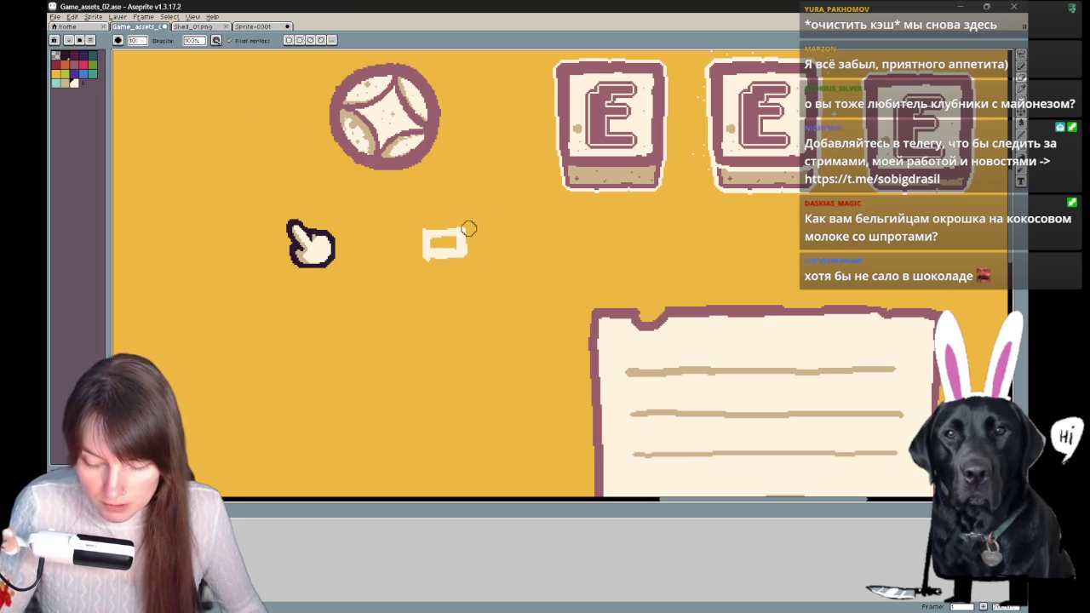
{"action": "key", "text": "b"}
{"action": "scroll", "coordinate": [393, 239], "scroll_direction": "up", "scroll_amount": 1}
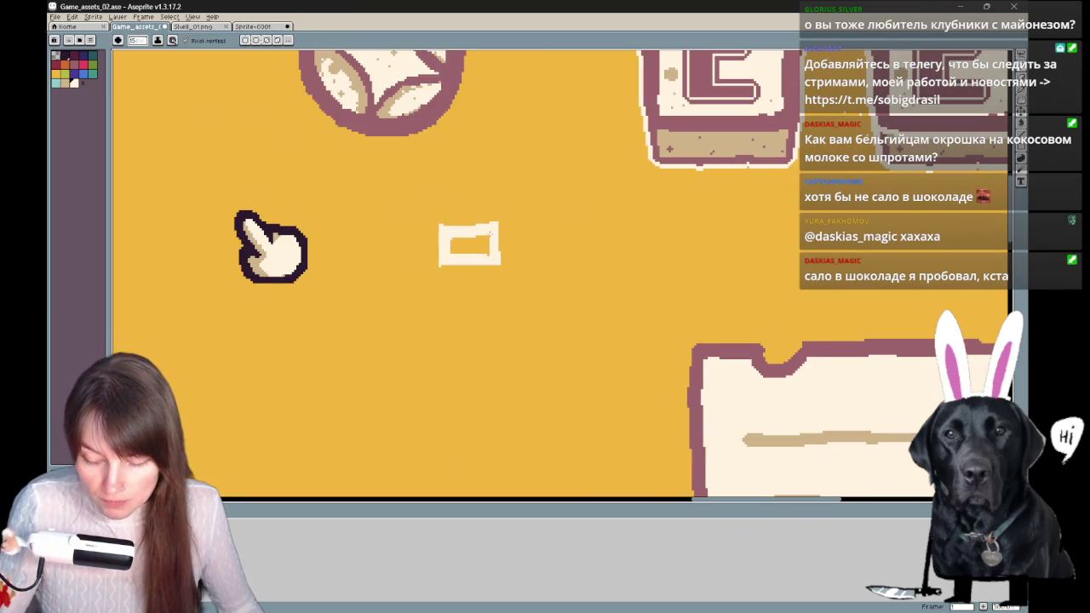
- Erase the small white outline shape and pencil the rectangle's remaining cream edges
{"action": "key", "text": "e"}
{"action": "mouse_move", "coordinate": [431, 263]}
{"action": "left_mouse_down"}
{"action": "mouse_move", "coordinate": [470, 243]}
{"action": "mouse_move", "coordinate": [499, 261]}
{"action": "left_mouse_up"}
{"action": "key", "text": "b"}
{"action": "mouse_move", "coordinate": [431, 270]}
{"action": "left_mouse_down"}
{"action": "mouse_move", "coordinate": [460, 223]}
{"action": "mouse_move", "coordinate": [501, 230]}
{"action": "mouse_move", "coordinate": [449, 239]}
{"action": "mouse_move", "coordinate": [551, 304]}
{"action": "mouse_move", "coordinate": [558, 384]}
{"action": "mouse_move", "coordinate": [536, 297]}
{"action": "mouse_move", "coordinate": [558, 279]}
{"action": "left_mouse_up"}
{"action": "key", "text": "ctrl+z"}
{"action": "key", "text": "ctrl+z"}
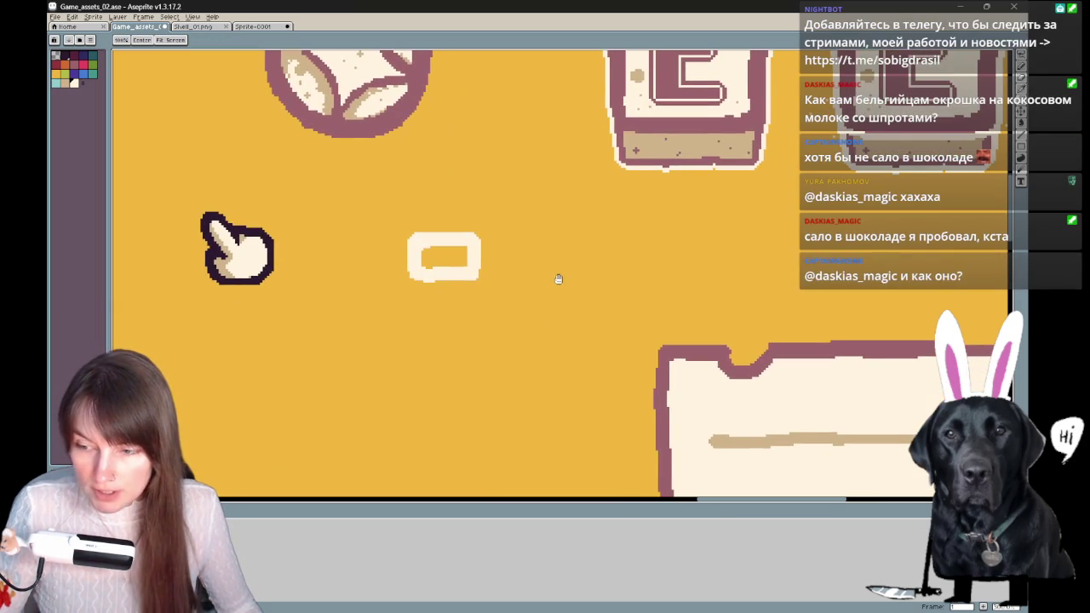
{"action": "key", "text": "b"}
{"action": "left_click_drag", "start_coordinate": [389, 220], "coordinate": [407, 230]}
- Draw a diagonal cream arrow at the rectangle's top-left corner, redoing it until it fits
{"action": "key", "text": "ctrl+z"}
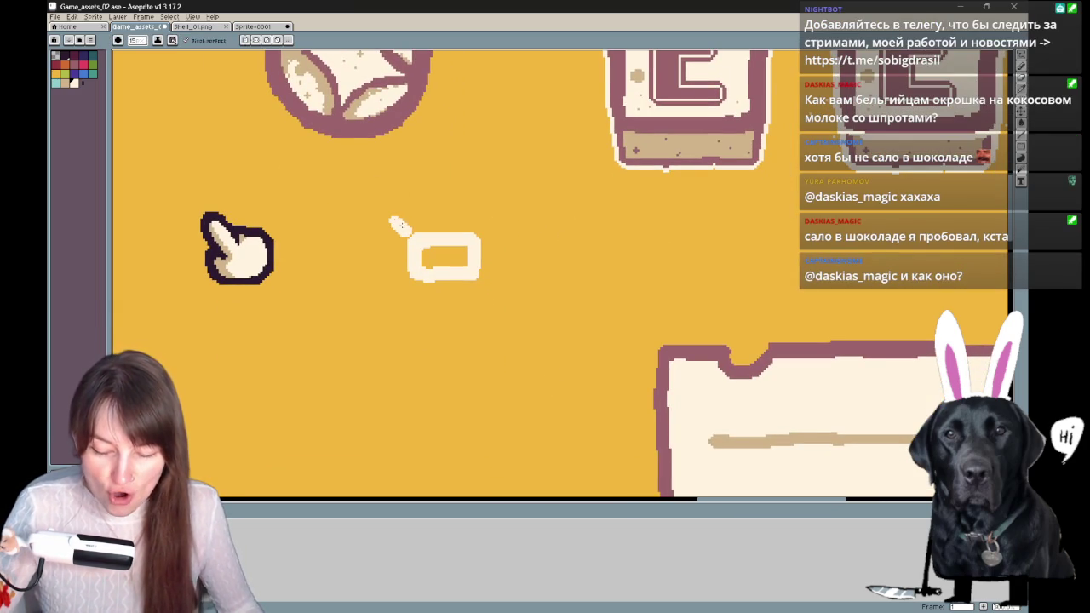
{"action": "key", "text": "ctrl+z"}
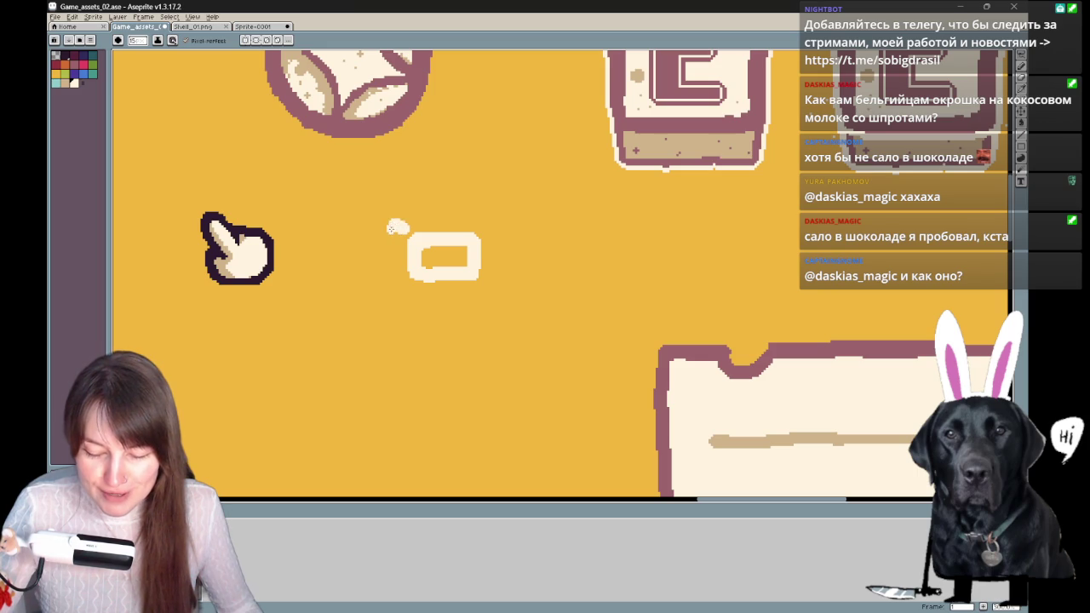
{"action": "key", "text": "ctrl+z"}
{"action": "left_click_drag", "start_coordinate": [407, 230], "coordinate": [390, 220]}
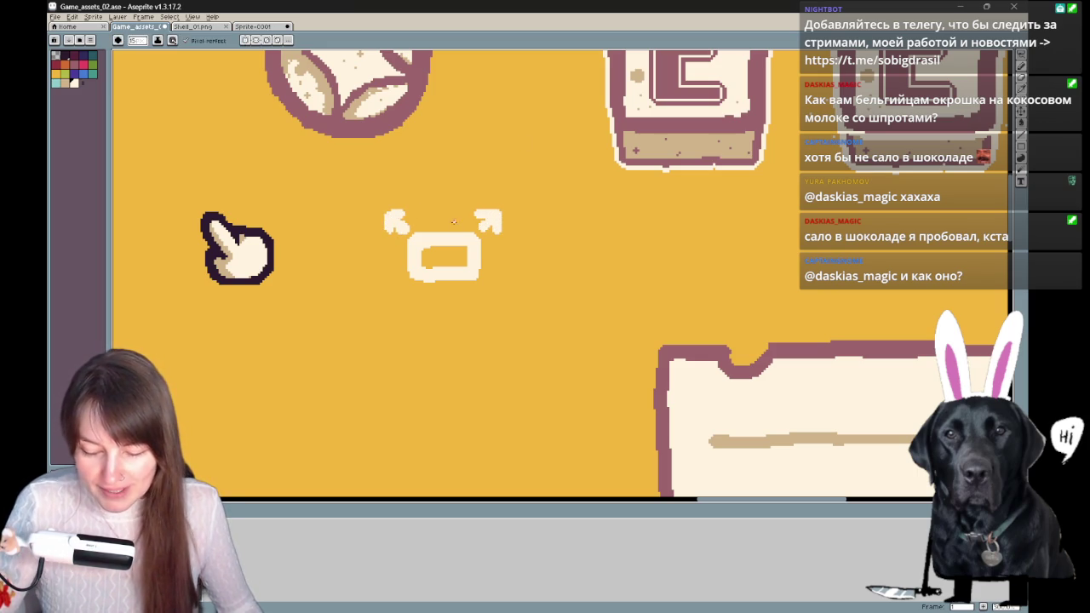
{"action": "key", "text": "ctrl+z"}
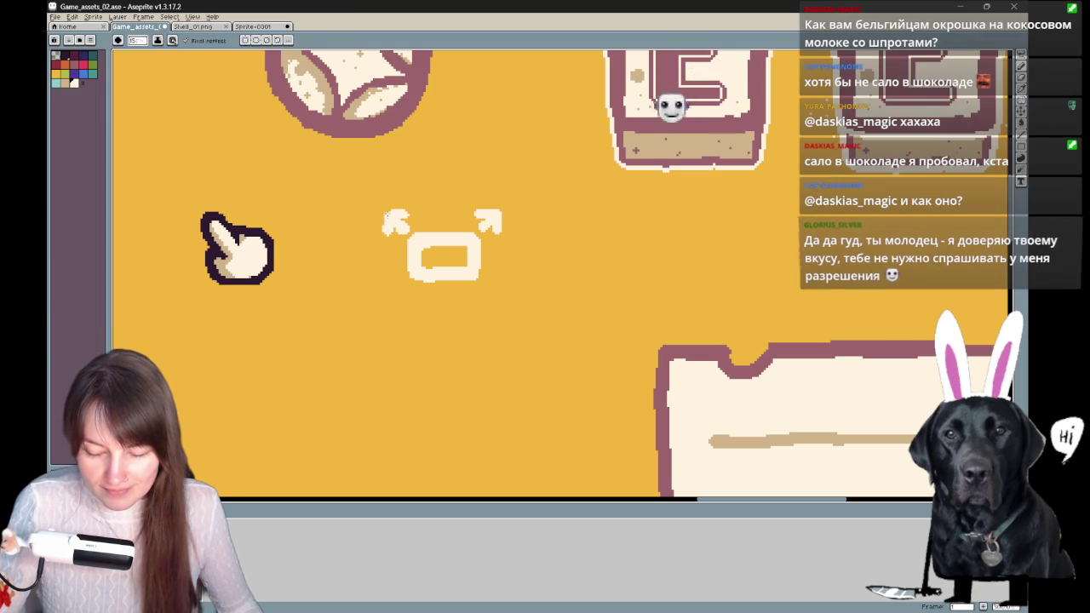
{"action": "key", "text": "h"}
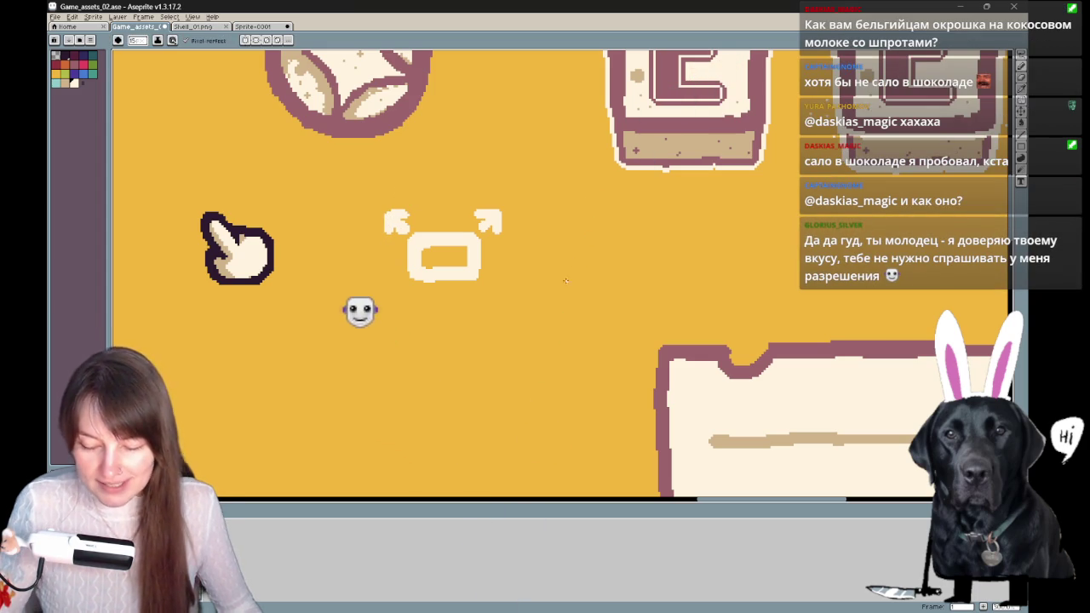
{"action": "scroll", "coordinate": [527, 295], "scroll_direction": "down", "scroll_amount": 1}
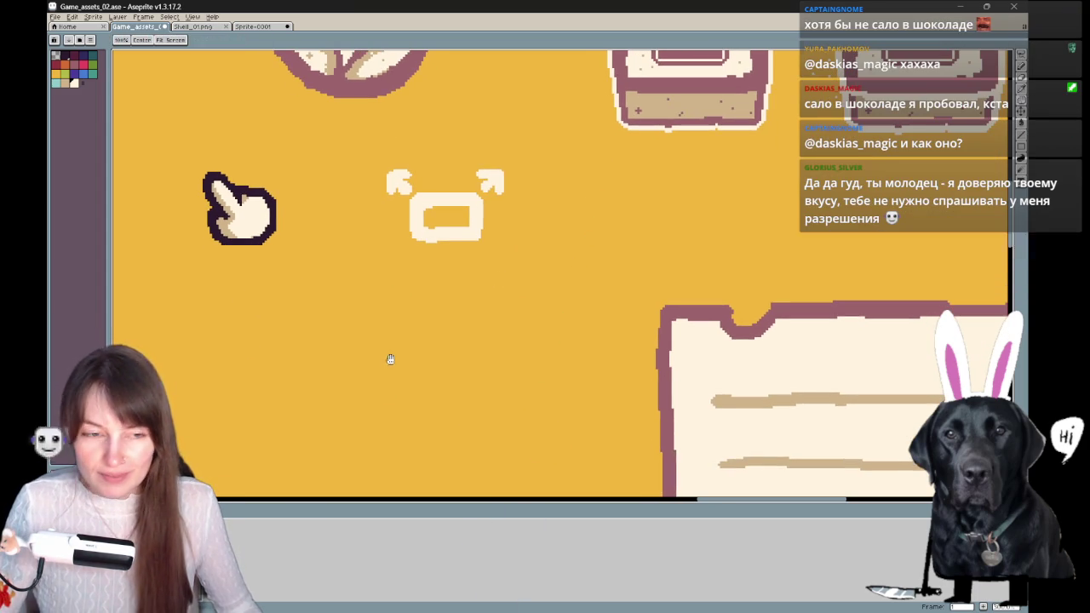
{"action": "key", "text": "b"}
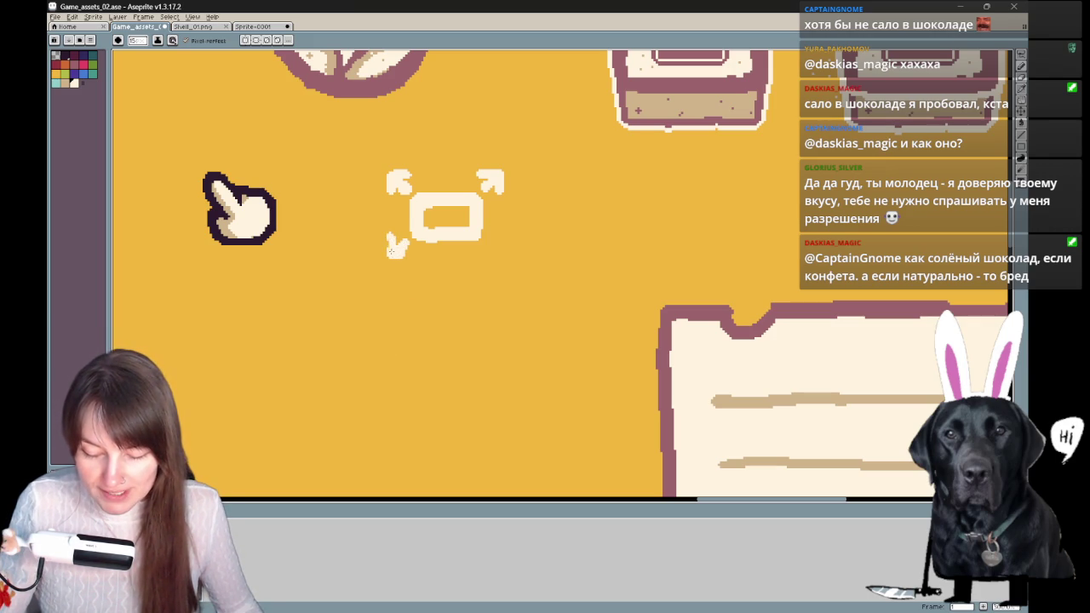
- Add the remaining corner arrows, erasing and undoing stray pixels as needed
{"action": "key", "text": "ctrl+z"}
{"action": "key", "text": "ctrl+z"}
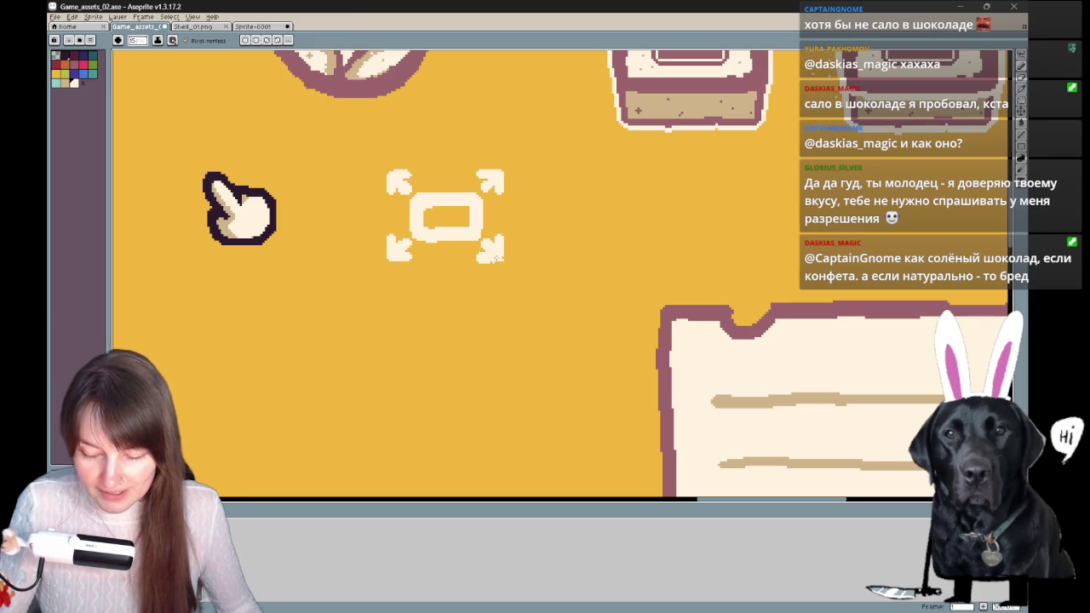
{"action": "key", "text": "e"}
{"action": "key", "text": "b"}
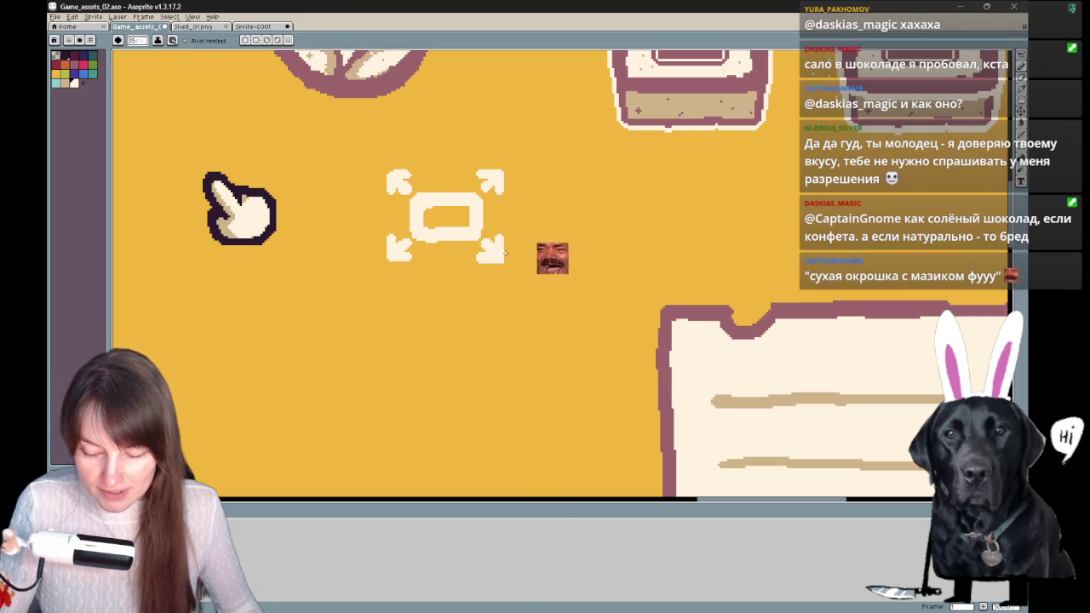
{"action": "key", "text": "e"}
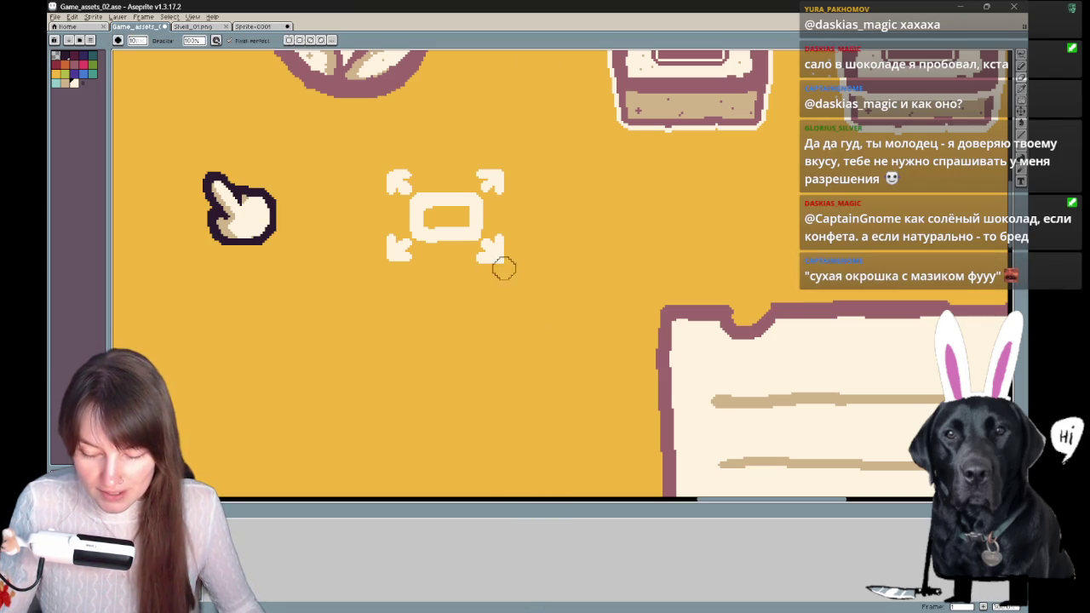
{"action": "key", "text": "b"}
{"action": "scroll", "coordinate": [536, 209], "scroll_direction": "up", "scroll_amount": 2}
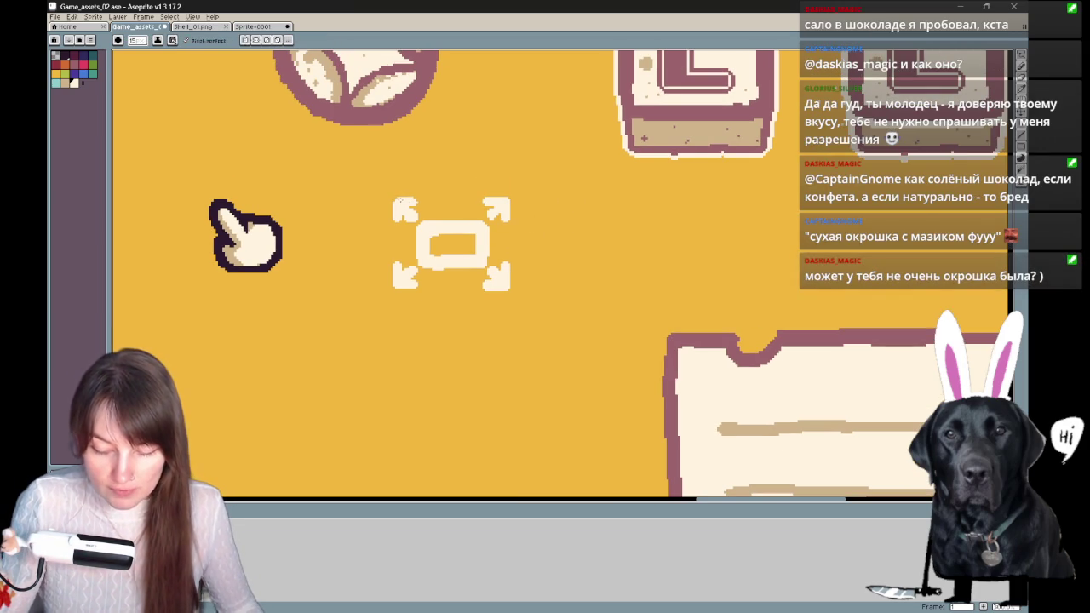
{"action": "left_click_drag", "start_coordinate": [607, 304], "coordinate": [573, 285]}
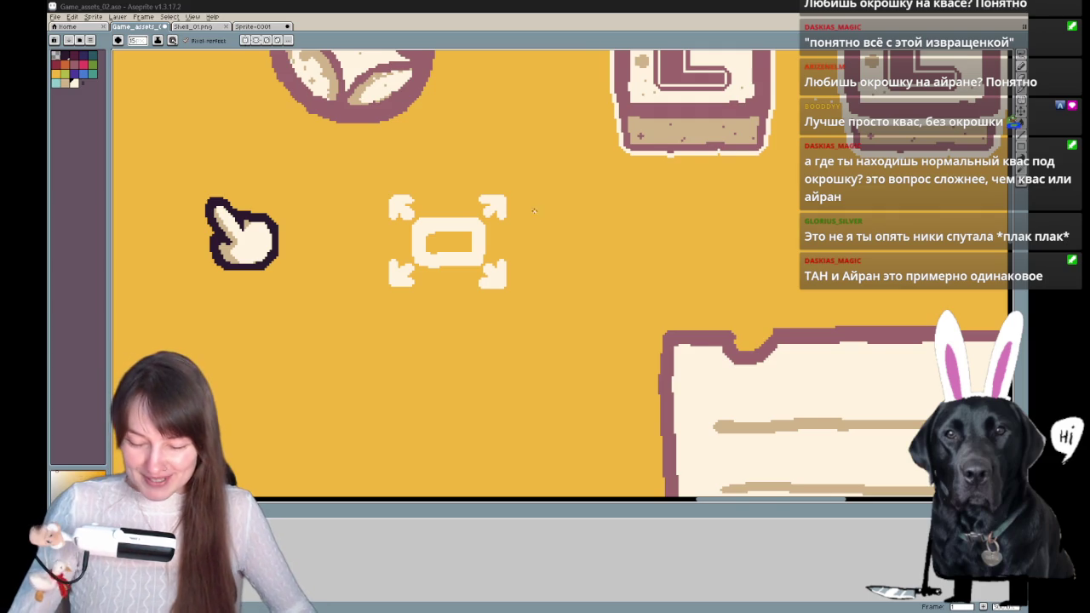
{"action": "left_click_drag", "start_coordinate": [535, 208], "coordinate": [511, 207]}
{"action": "key", "text": "b"}
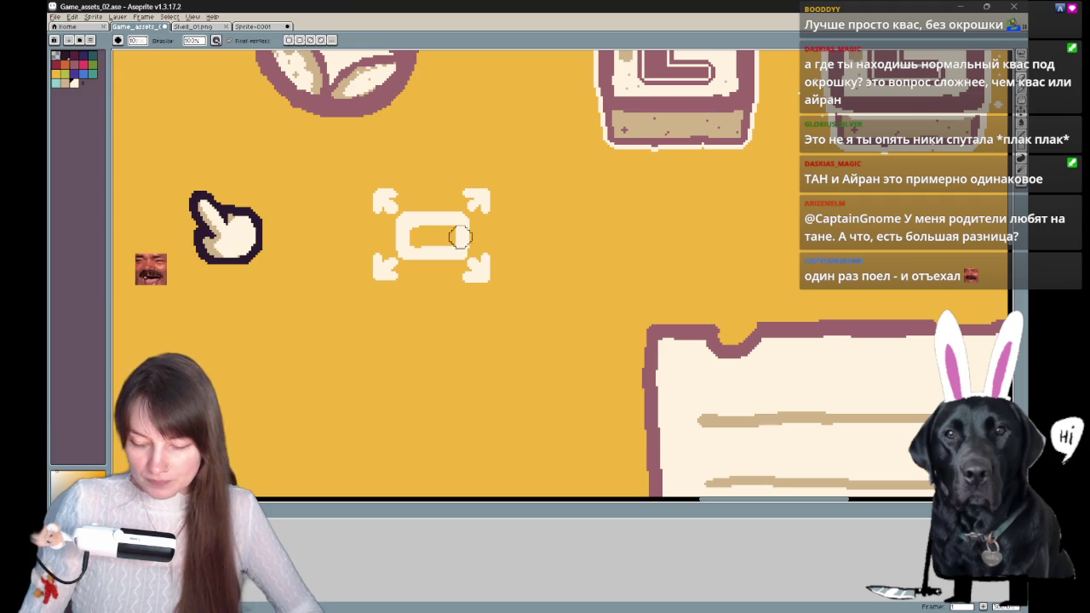
{"action": "key", "text": "h"}
{"action": "left_click_drag", "start_coordinate": [540, 235], "coordinate": [540, 203]}
{"action": "key", "text": "b"}
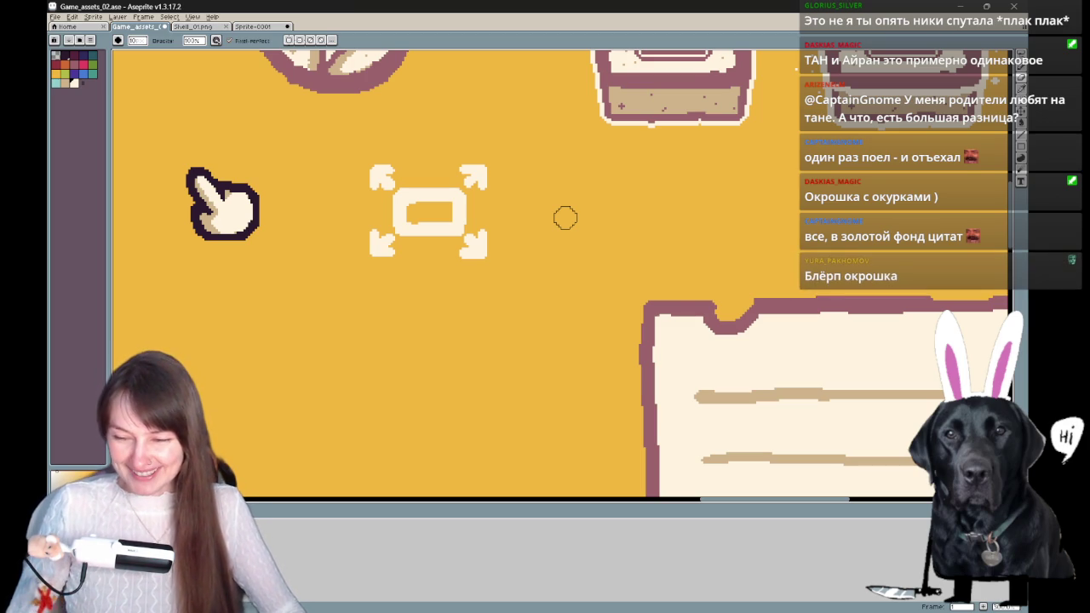
{"action": "mouse_move", "coordinate": [647, 243]}
{"action": "left_mouse_down"}
{"action": "mouse_move", "coordinate": [667, 209]}
{"action": "mouse_move", "coordinate": [703, 284]}
{"action": "mouse_move", "coordinate": [728, 228]}
{"action": "left_mouse_up"}
- Copy the expand icon and paste the duplicate directly below the original
{"action": "mouse_move", "coordinate": [571, 257]}
{"action": "left_mouse_down"}
{"action": "mouse_move", "coordinate": [555, 304]}
{"action": "mouse_move", "coordinate": [477, 337]}
{"action": "left_mouse_up"}
{"action": "key", "text": "q"}
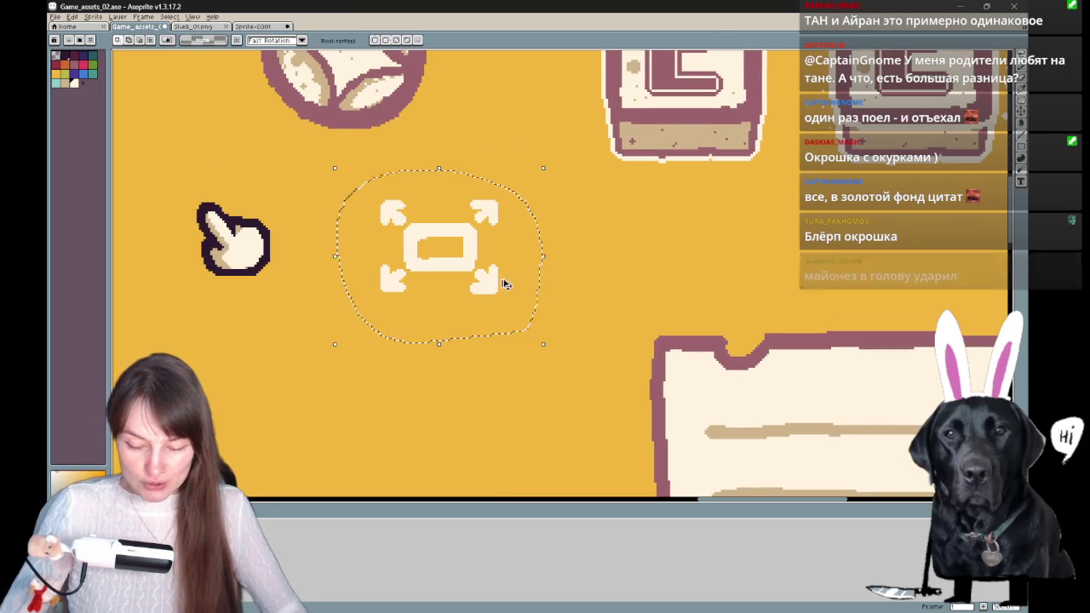
{"action": "key", "text": "ctrl+c"}
{"action": "key", "text": "ctrl+v"}
{"action": "left_click_drag", "start_coordinate": [486, 284], "coordinate": [502, 415]}
{"action": "key", "text": "Return"}
{"action": "key", "text": "ctrl+d"}
- Join the copy's arrows with left, right and top lines and erase its inner rectangle
{"action": "key", "text": "b"}
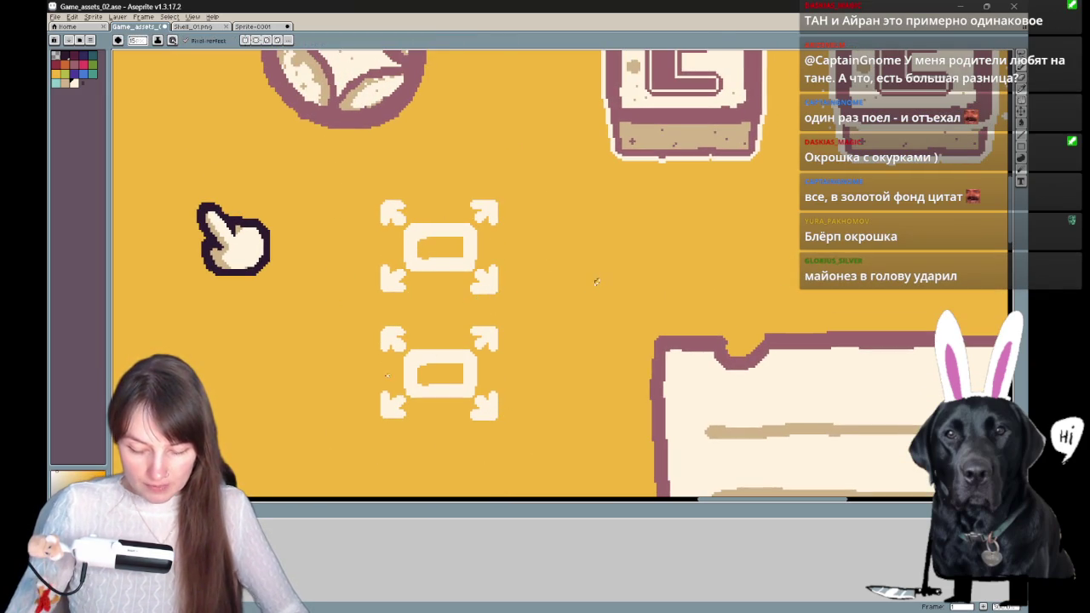
{"action": "left_click_drag", "start_coordinate": [384, 349], "coordinate": [384, 392]}
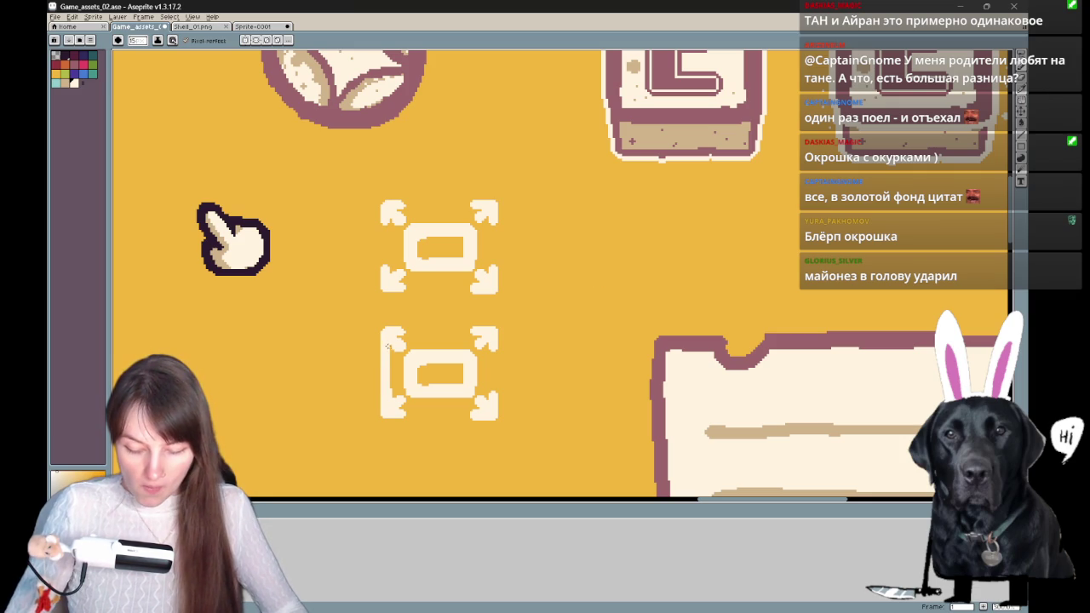
{"action": "left_click_drag", "start_coordinate": [493, 345], "coordinate": [491, 394]}
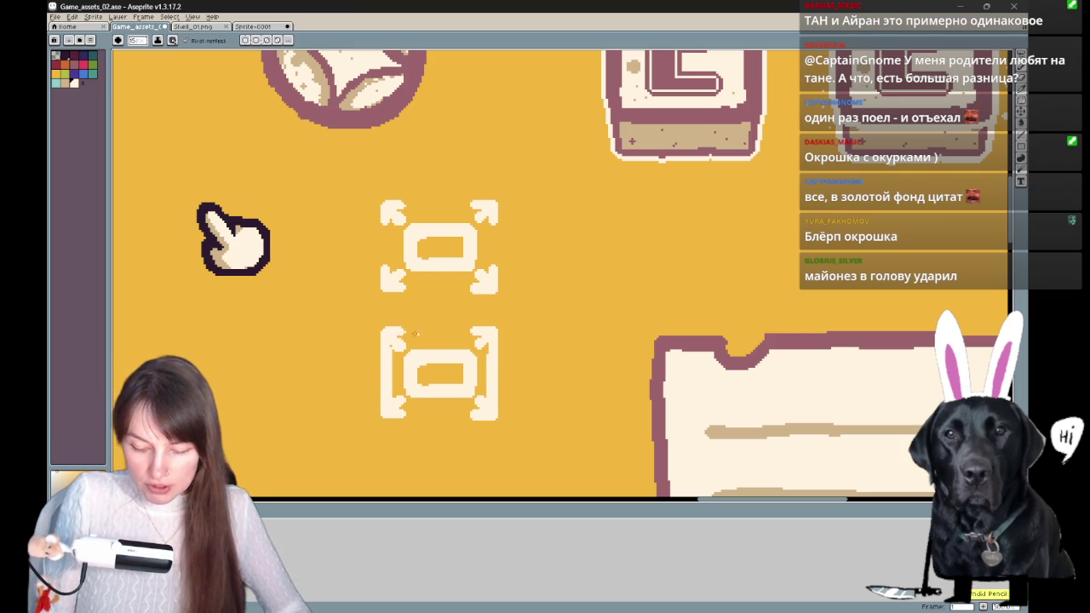
{"action": "left_click_drag", "start_coordinate": [421, 332], "coordinate": [488, 332]}
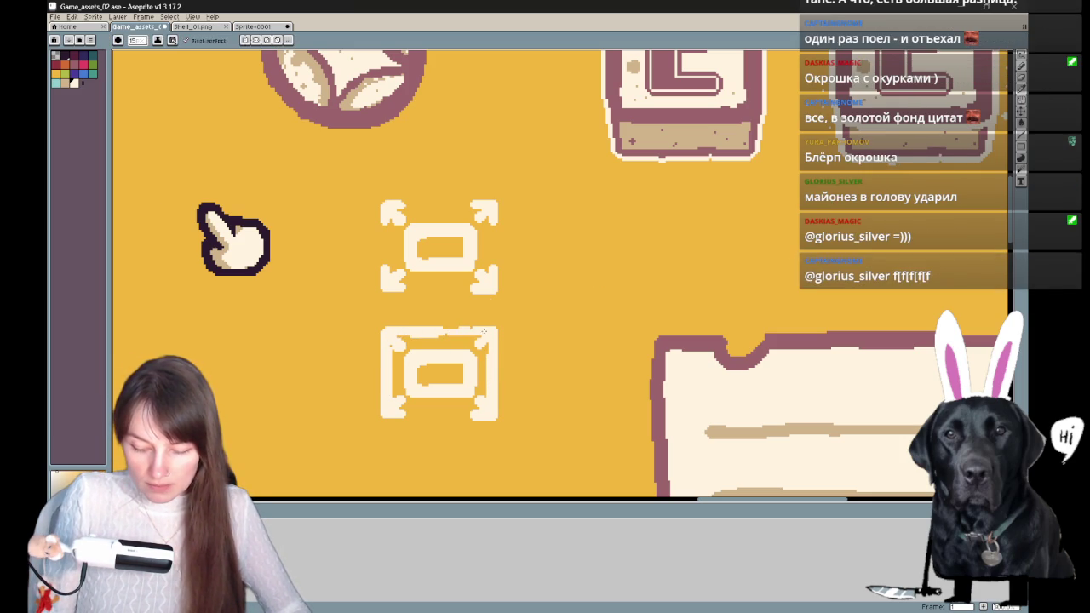
{"action": "key", "text": "e"}
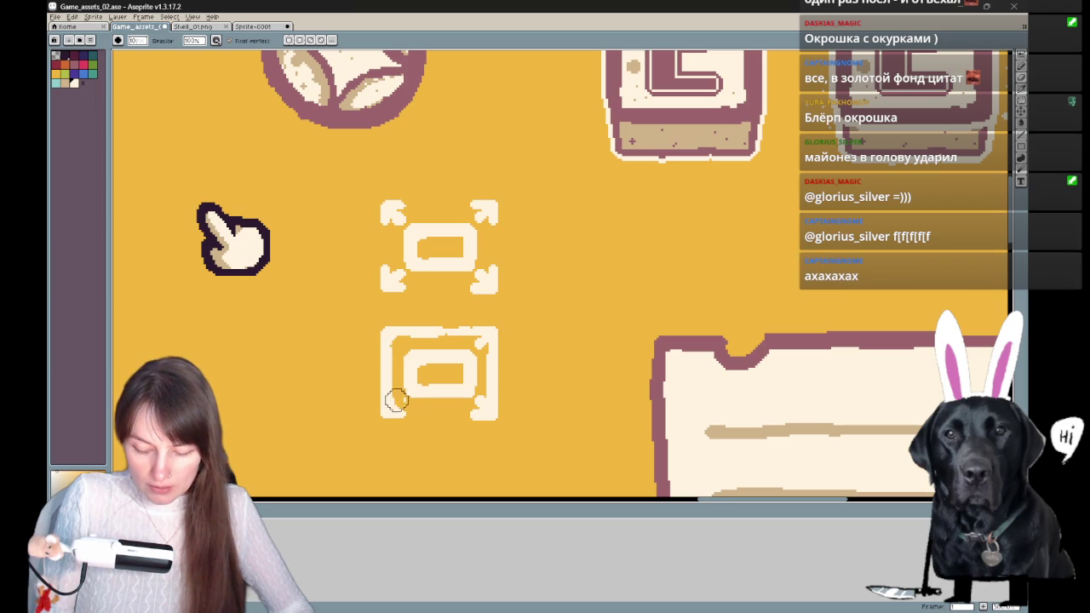
{"action": "mouse_move", "coordinate": [394, 401]}
{"action": "left_mouse_down"}
{"action": "mouse_move", "coordinate": [451, 352]}
{"action": "mouse_move", "coordinate": [470, 354]}
{"action": "left_mouse_up"}
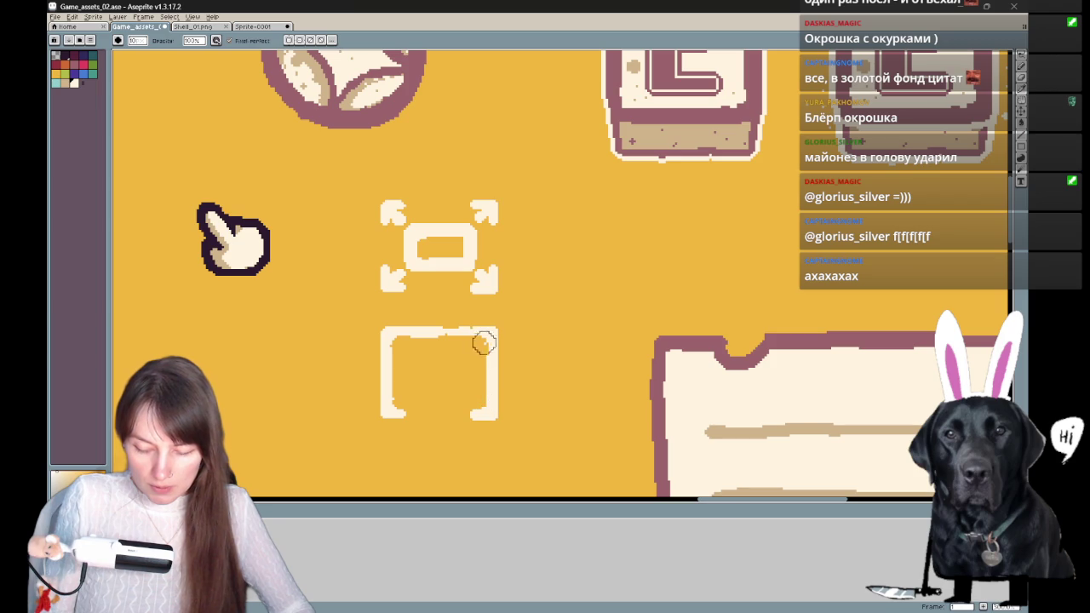
{"action": "key", "text": "b"}
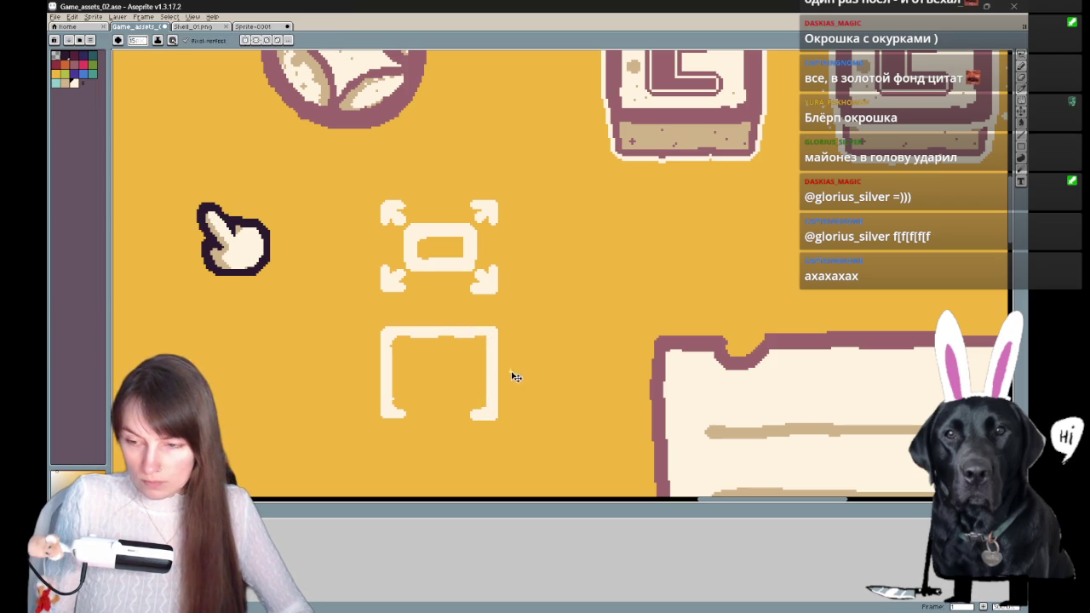
- Redraw the new frame's bottom edge as a clean cream line
{"action": "mouse_move", "coordinate": [545, 375]}
{"action": "left_mouse_down"}
{"action": "mouse_move", "coordinate": [557, 316]}
{"action": "mouse_move", "coordinate": [608, 347]}
{"action": "mouse_move", "coordinate": [571, 319]}
{"action": "mouse_move", "coordinate": [625, 248]}
{"action": "left_mouse_up"}
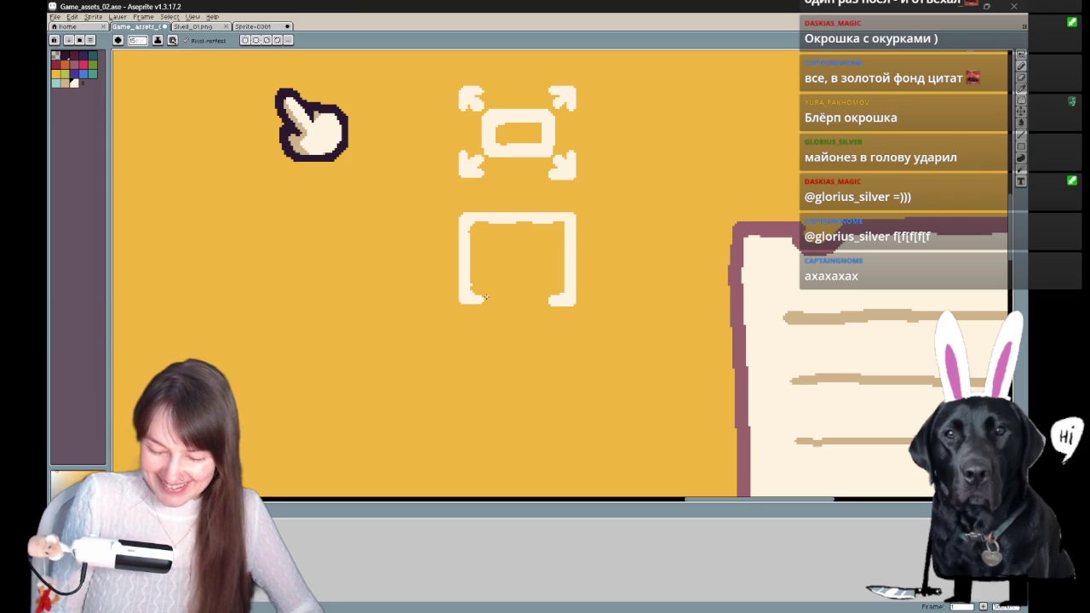
{"action": "key", "text": "b"}
{"action": "left_click_drag", "start_coordinate": [482, 300], "coordinate": [564, 301]}
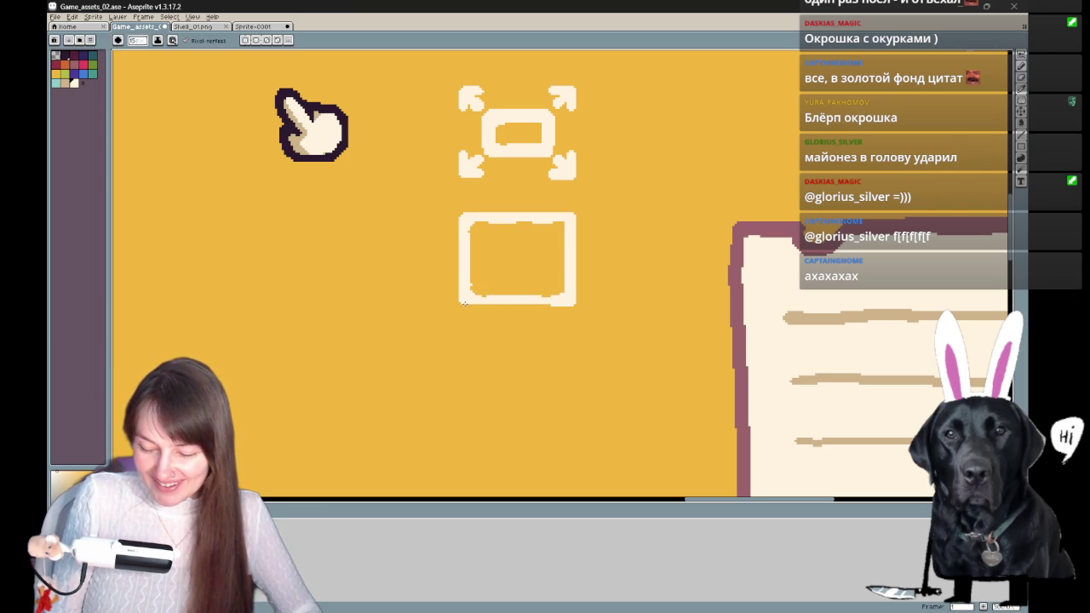
{"action": "mouse_move", "coordinate": [514, 304]}
{"action": "left_mouse_down"}
{"action": "mouse_move", "coordinate": [467, 304]}
{"action": "mouse_move", "coordinate": [547, 304]}
{"action": "left_mouse_up"}
{"action": "left_click_drag", "start_coordinate": [467, 305], "coordinate": [541, 305]}
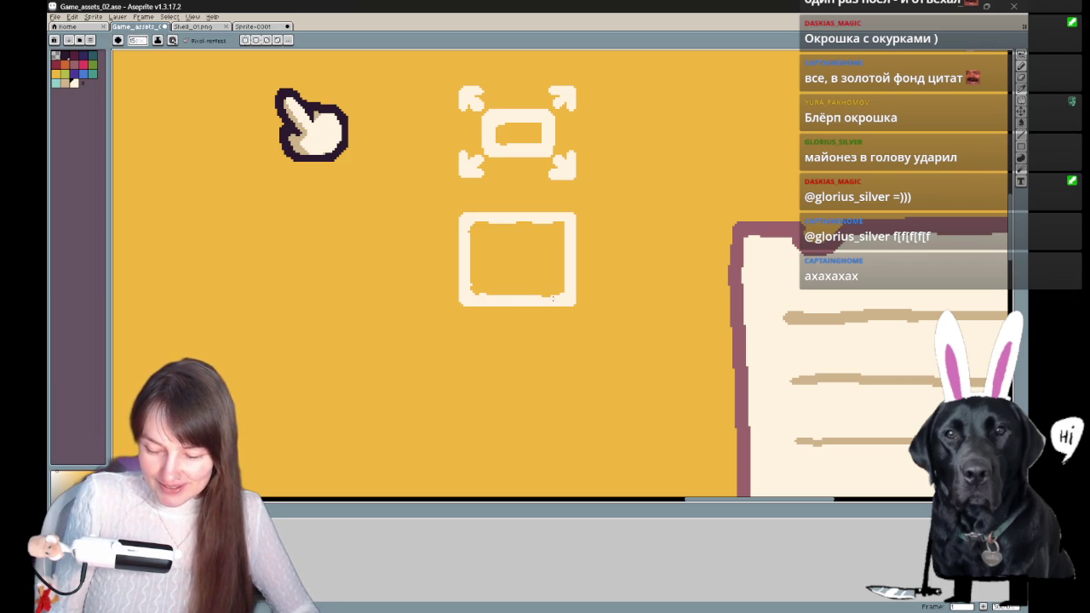
- Reframe the frame icons and switch among eraser, move and pencil tools
{"action": "left_click_drag", "start_coordinate": [579, 298], "coordinate": [523, 358]}
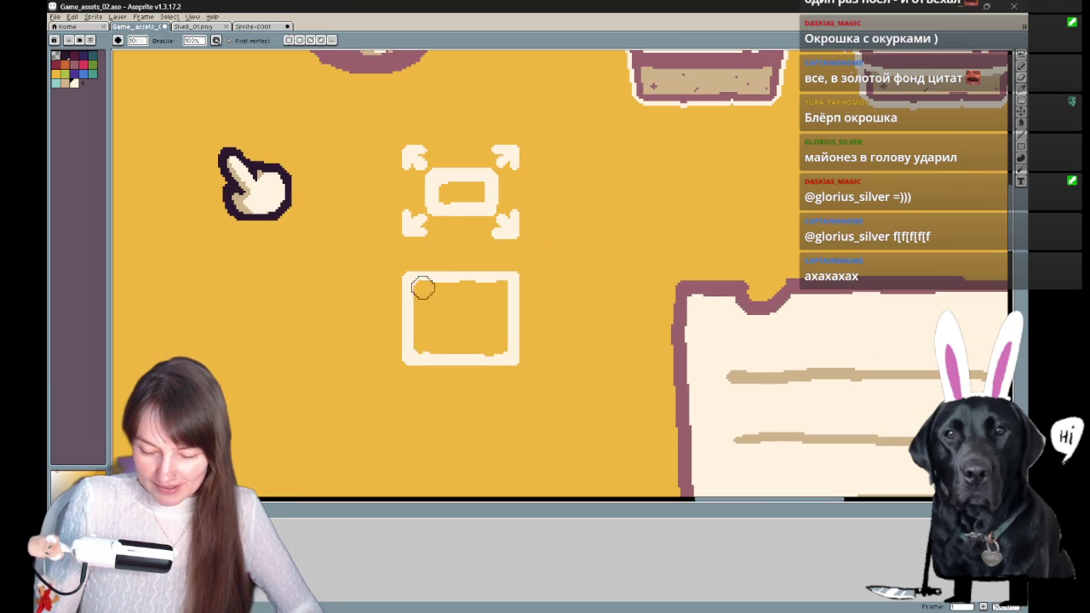
{"action": "key", "text": "e"}
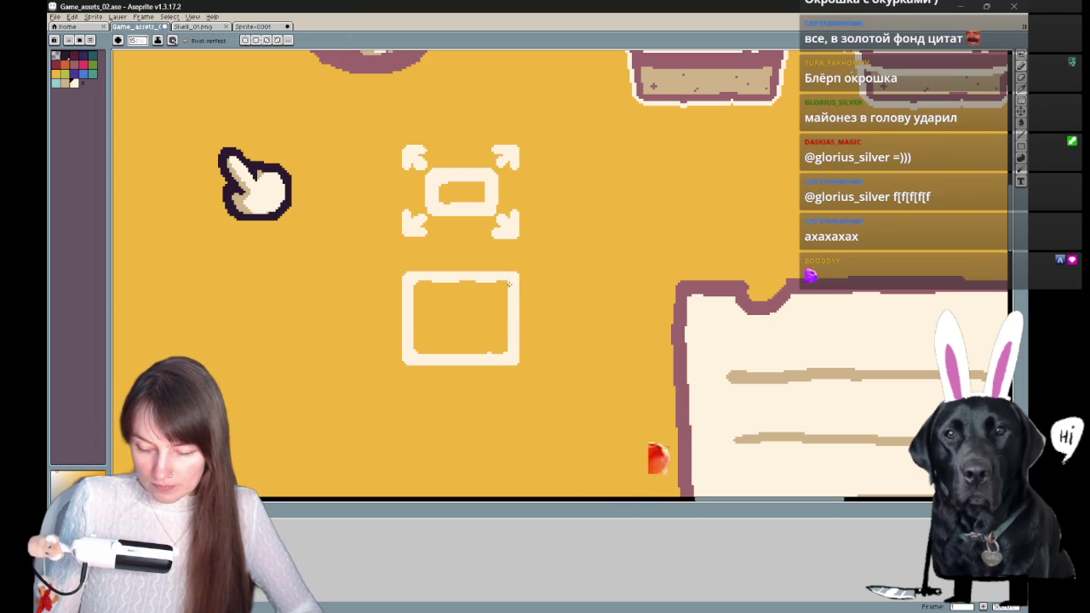
{"action": "left_click_drag", "start_coordinate": [589, 279], "coordinate": [559, 322]}
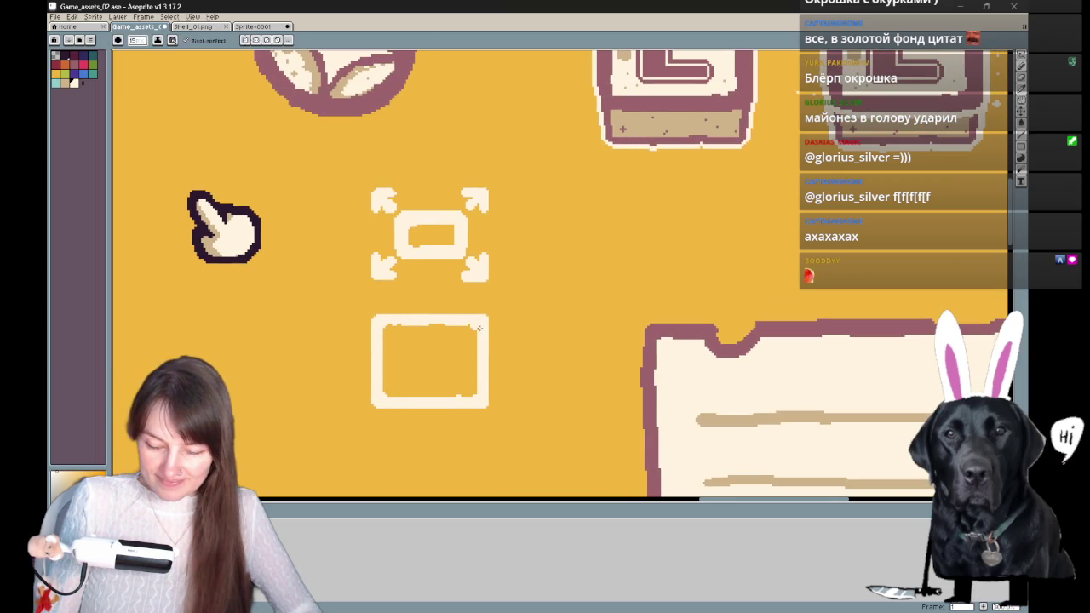
{"action": "key", "text": "e"}
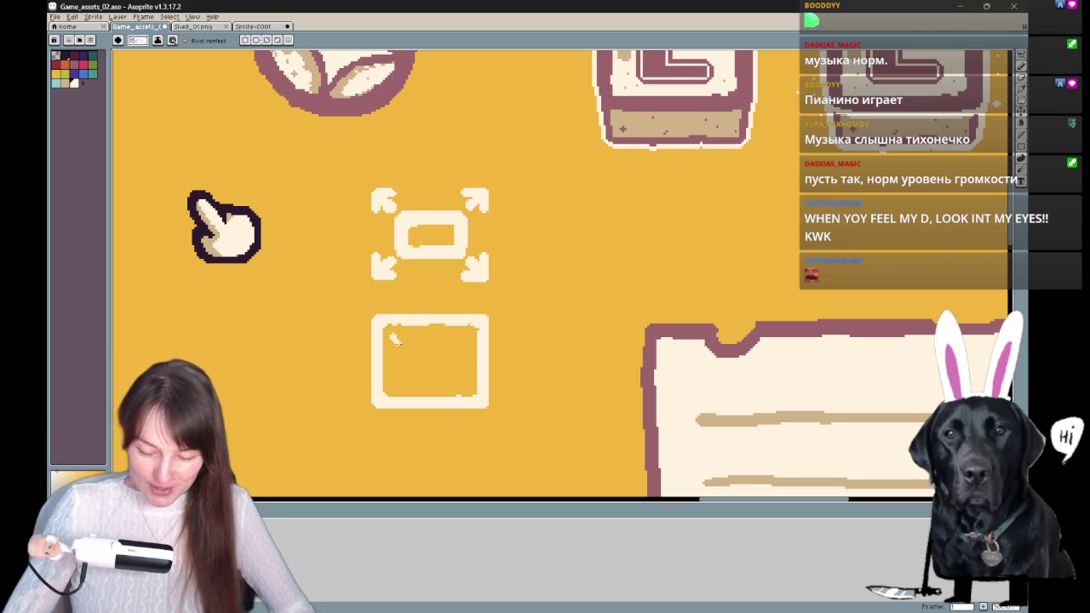
{"action": "key", "text": "v"}
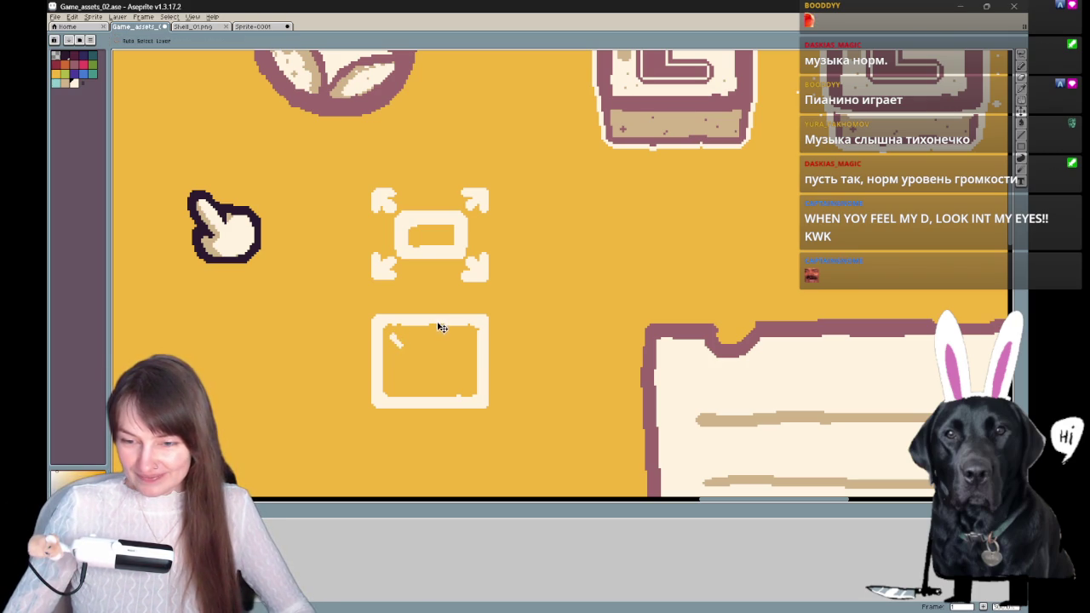
{"action": "key", "text": "b"}
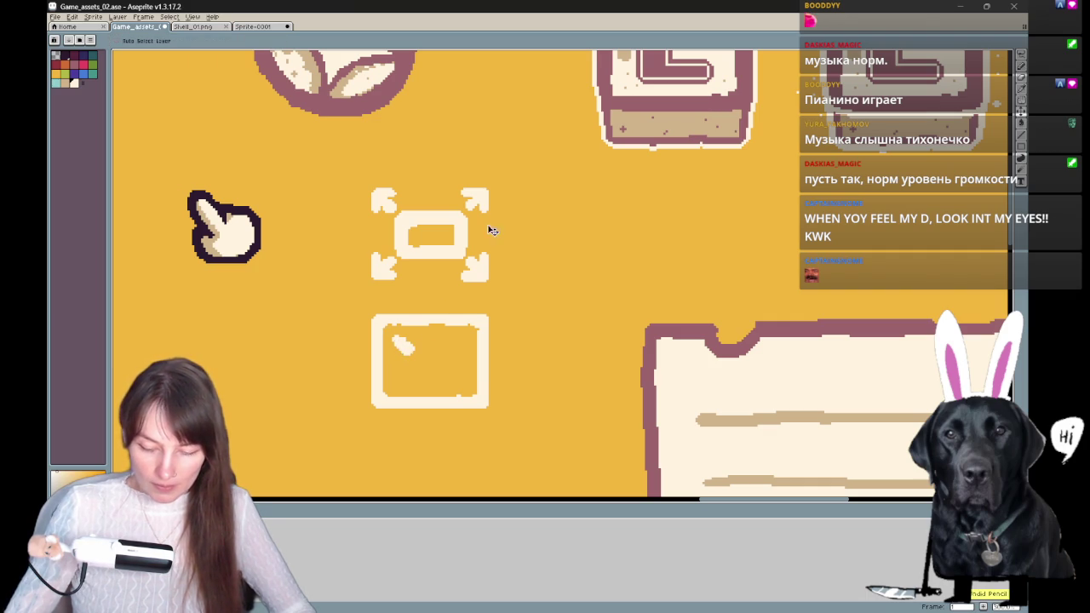
- Lasso the small arrow into the lower frame's upper-left corner and deselect it
{"action": "key", "text": "q"}
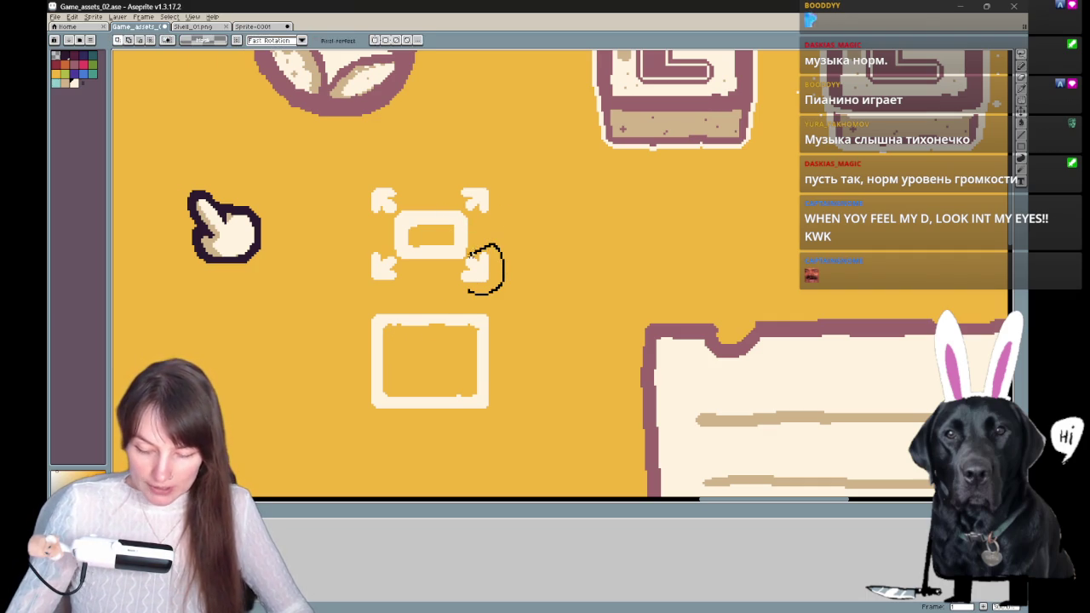
{"action": "left_click_drag", "start_coordinate": [470, 295], "coordinate": [422, 355]}
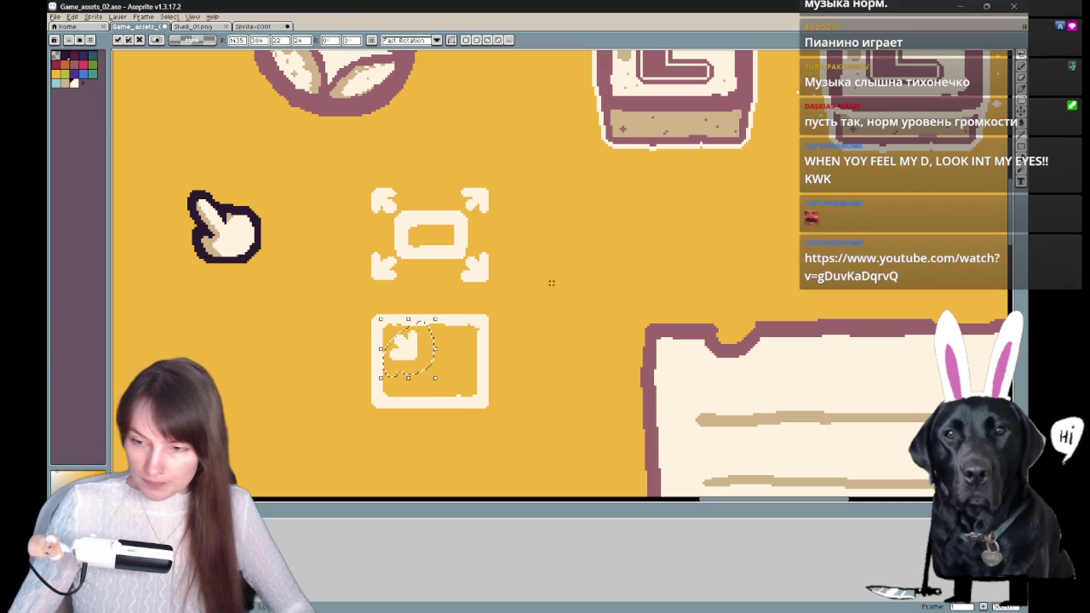
{"action": "scroll", "coordinate": [542, 234], "scroll_direction": "up", "scroll_amount": 1}
{"action": "key", "text": "ctrl+d"}
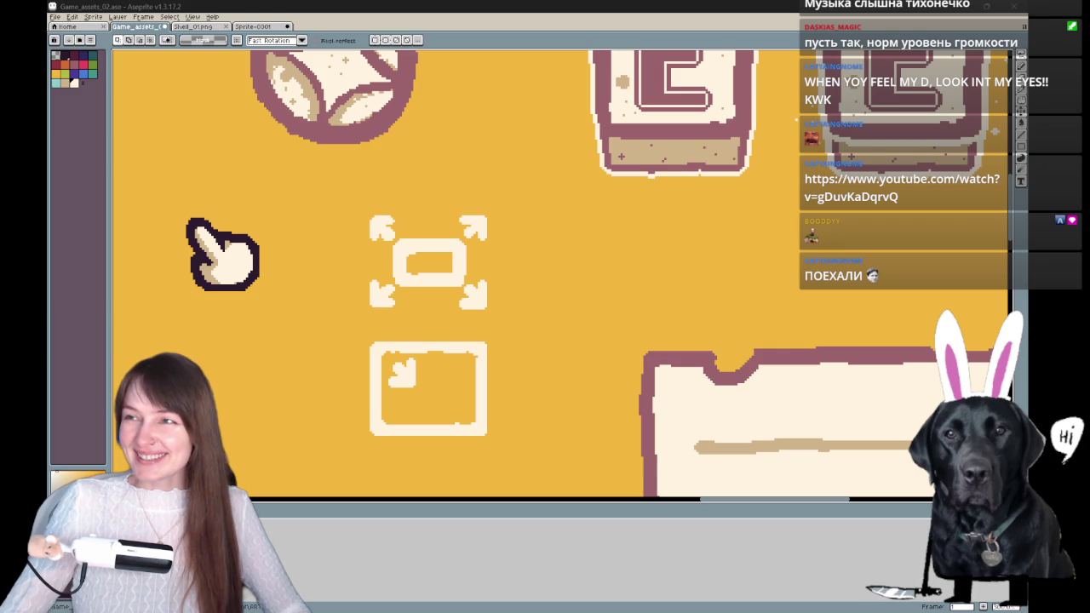
{"action": "key", "text": "alt+Tab"}
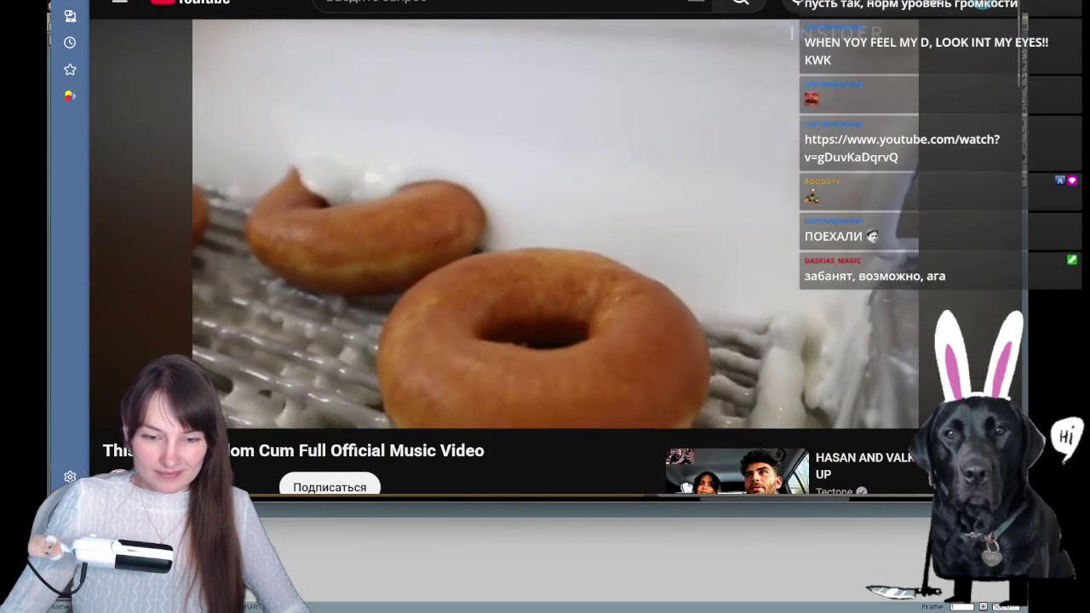
{"action": "mouse_move", "coordinate": [460, 10]}
{"action": "left_mouse_down"}
{"action": "mouse_move", "coordinate": [498, 86]}
{"action": "mouse_move", "coordinate": [546, 34]}
{"action": "left_mouse_up"}
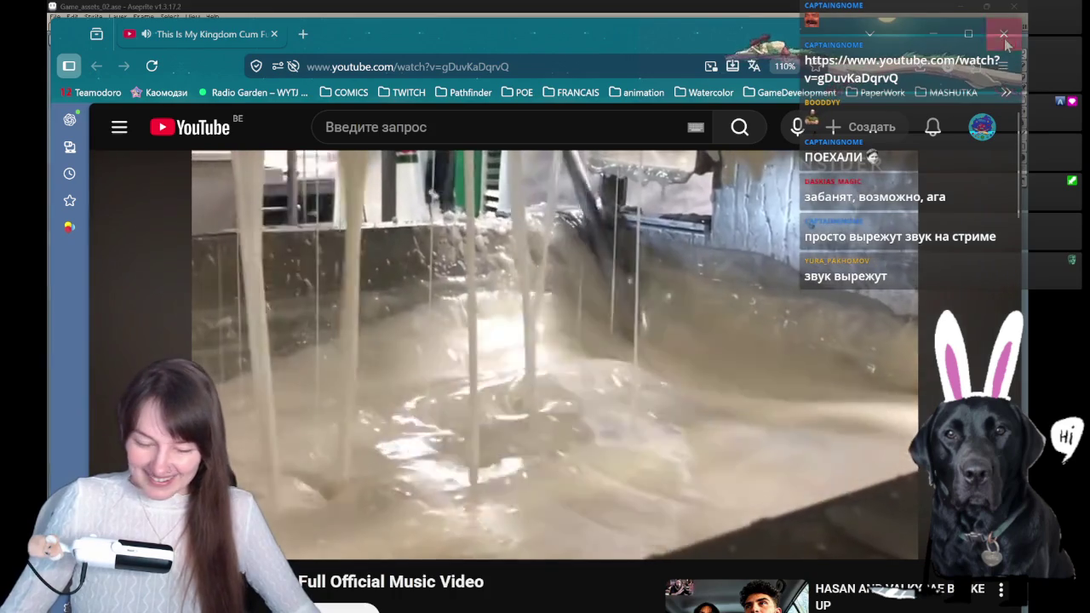
{"action": "left_click", "coordinate": [1006, 35]}
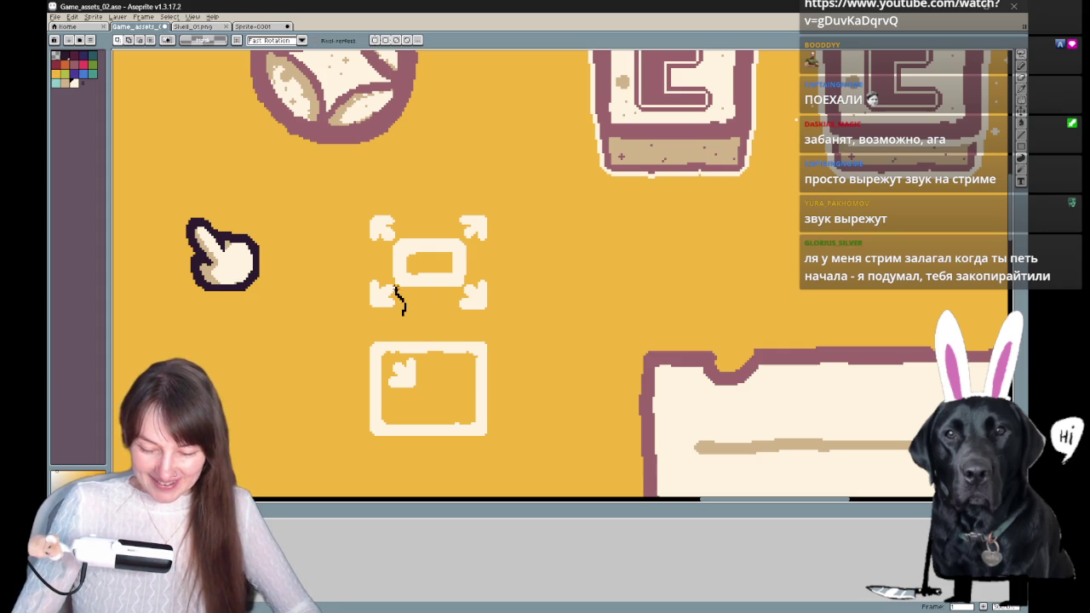
- Move the spare small arrow into the lower box beside the first arrow
{"action": "left_click_drag", "start_coordinate": [388, 317], "coordinate": [385, 317]}
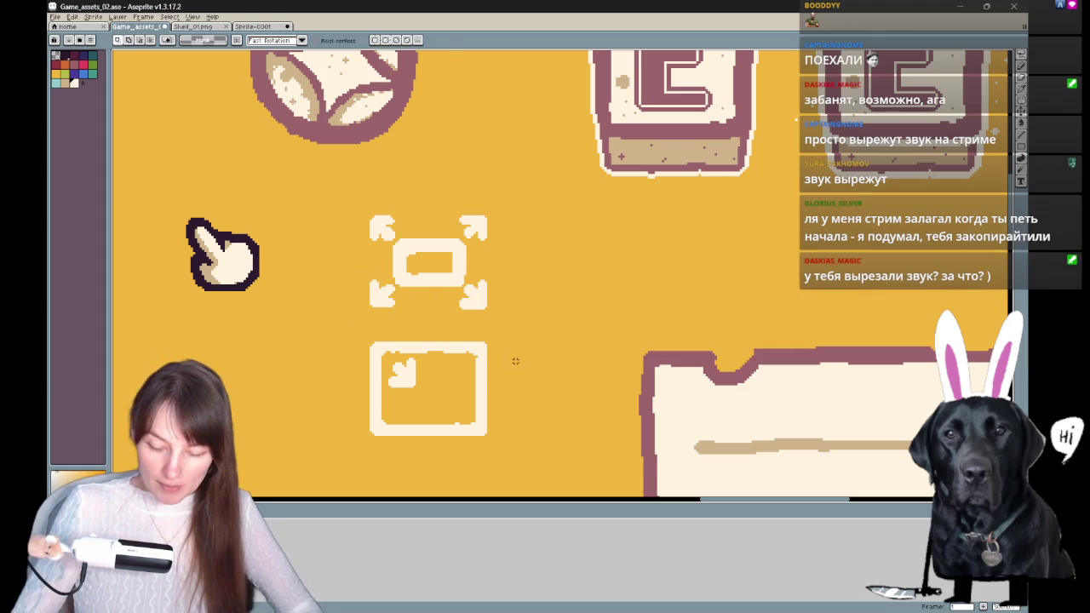
{"action": "left_click", "coordinate": [391, 304]}
{"action": "left_click_drag", "start_coordinate": [392, 304], "coordinate": [459, 383]}
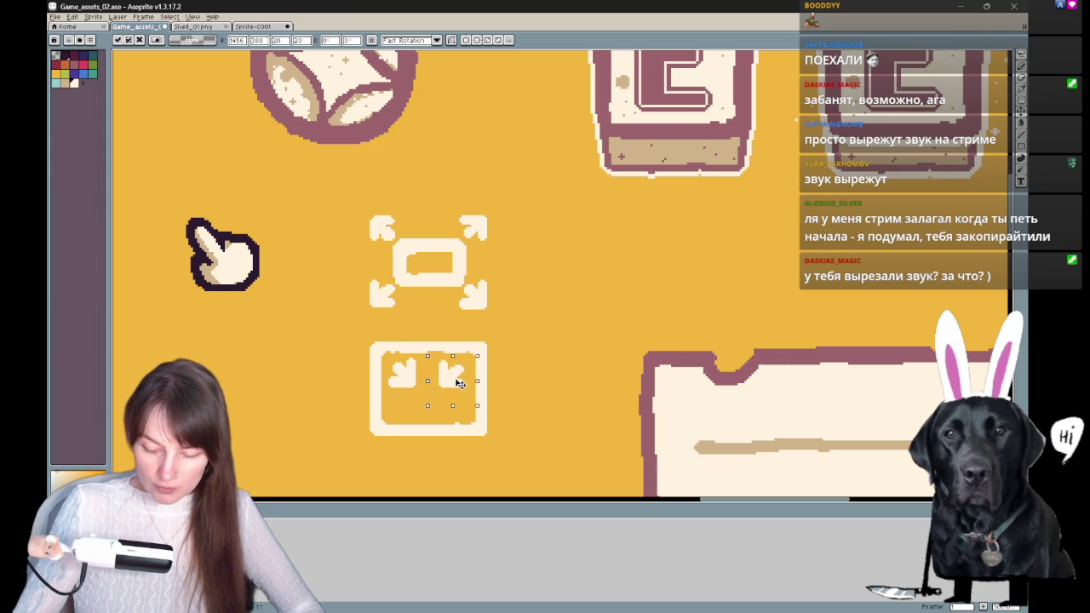
{"action": "left_click", "coordinate": [504, 305]}
- Copy the top icon's upper-right arrow and paste it into the lower frame
{"action": "mouse_move", "coordinate": [507, 248]}
{"action": "left_mouse_down"}
{"action": "mouse_move", "coordinate": [496, 233]}
{"action": "mouse_move", "coordinate": [419, 407]}
{"action": "left_mouse_up"}
{"action": "key", "text": "ctrl+c"}
{"action": "key", "text": "ctrl+v"}
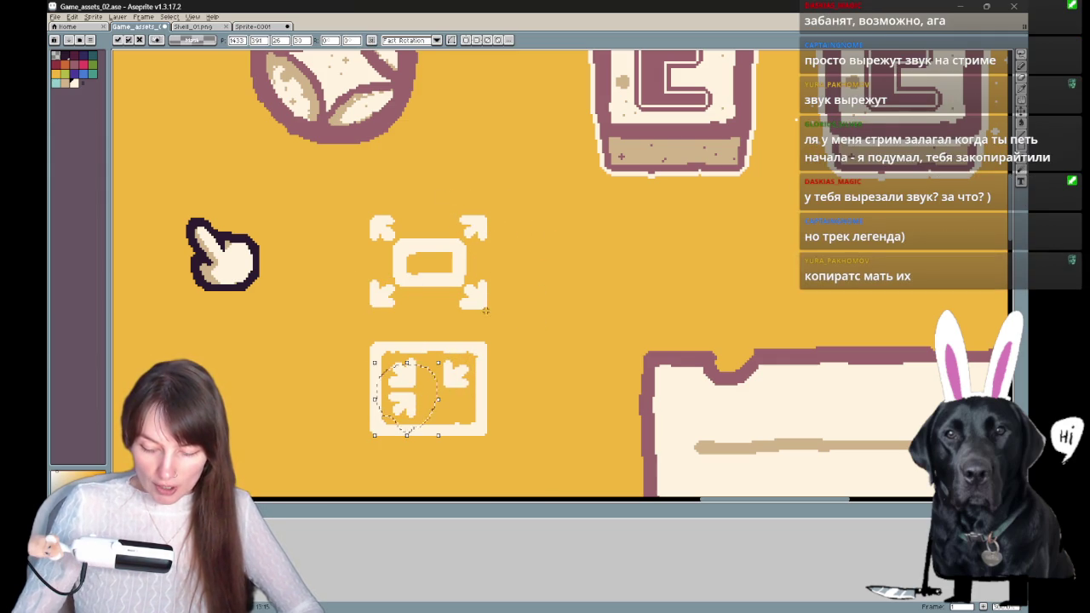
{"action": "key", "text": "ctrl+d"}
{"action": "key", "text": "b"}
- Copy the top icon's upper-left arrow into the lower frame's lower-right corner
{"action": "mouse_move", "coordinate": [385, 250]}
{"action": "left_mouse_down"}
{"action": "mouse_move", "coordinate": [358, 196]}
{"action": "mouse_move", "coordinate": [458, 399]}
{"action": "left_mouse_up"}
{"action": "key", "text": "ctrl+c"}
{"action": "key", "text": "ctrl+v"}
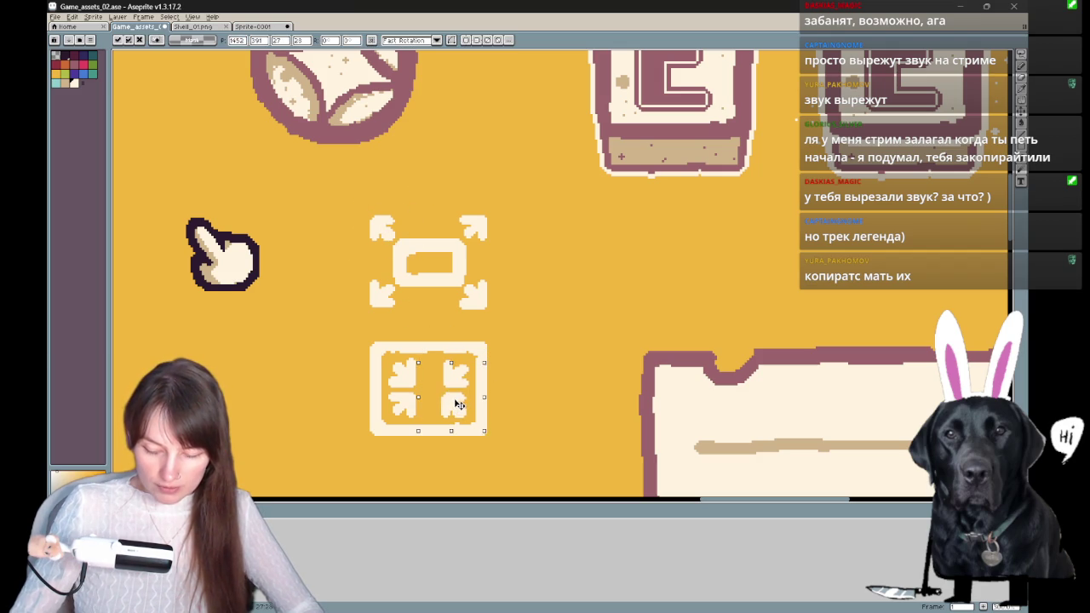
{"action": "key", "text": "ctrl+d"}
{"action": "key", "text": "b"}
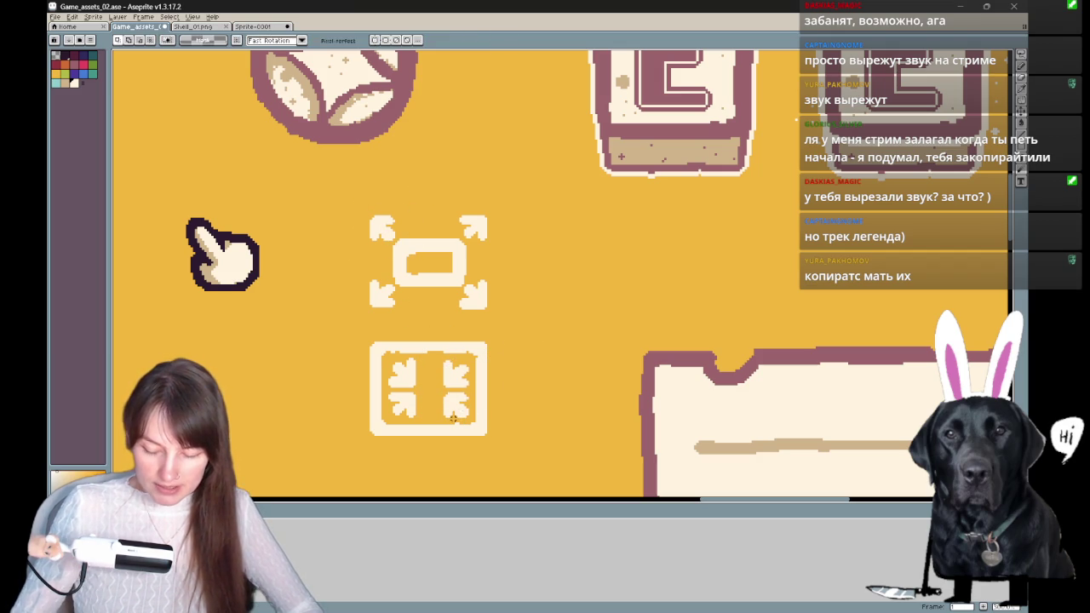
{"action": "left_click_drag", "start_coordinate": [453, 357], "coordinate": [388, 361]}
{"action": "key", "text": "ctrl+d"}
{"action": "key", "text": "q"}
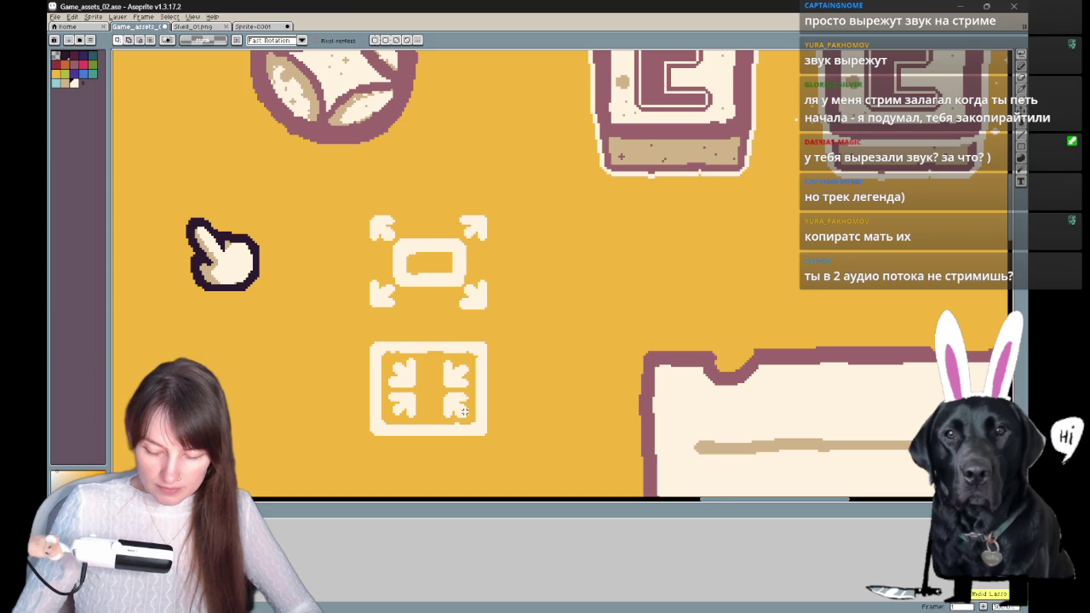
{"action": "scroll", "coordinate": [464, 415], "scroll_direction": "up", "scroll_amount": 1}
{"action": "scroll", "coordinate": [461, 375], "scroll_direction": "up", "scroll_amount": 1}
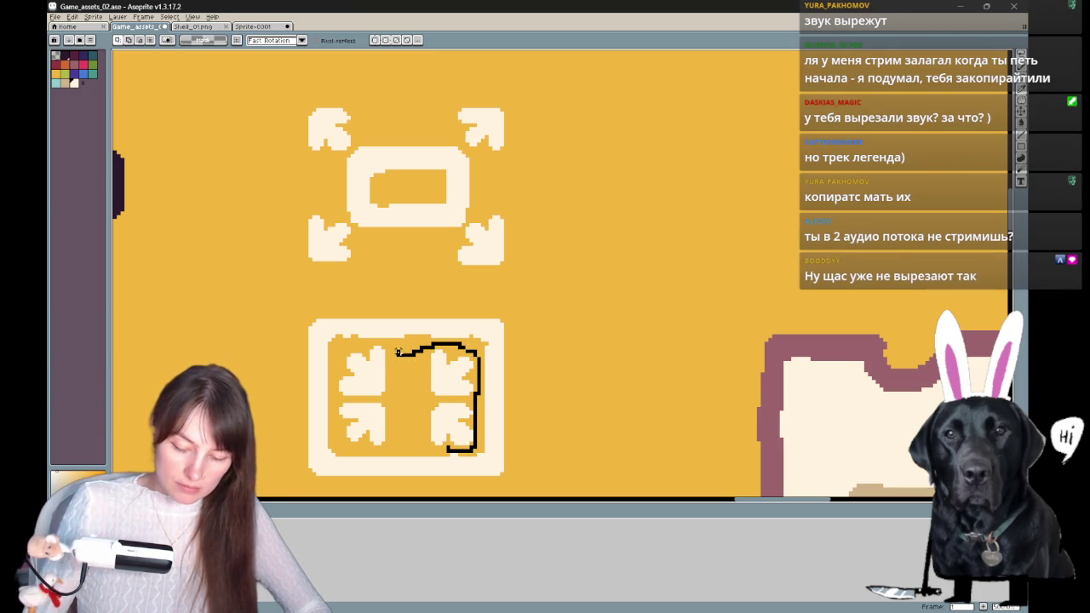
- Shift the right arrow pair toward the centre and nudge the left arrows right
{"action": "left_click_drag", "start_coordinate": [367, 453], "coordinate": [361, 454]}
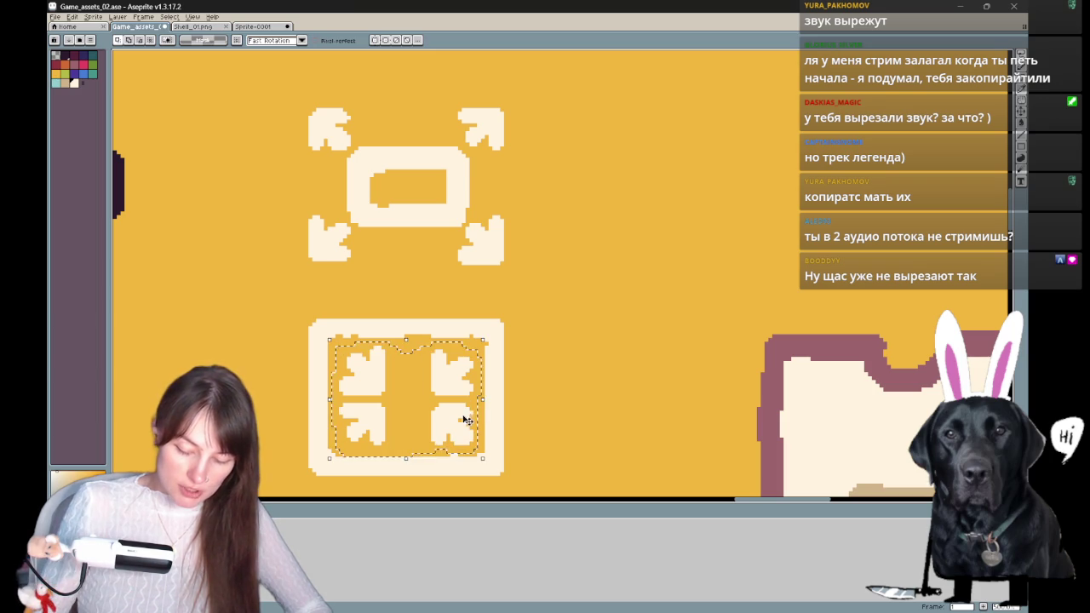
{"action": "left_click", "coordinate": [536, 389]}
{"action": "left_click_drag", "start_coordinate": [447, 450], "coordinate": [472, 451]}
{"action": "left_click_drag", "start_coordinate": [418, 364], "coordinate": [442, 383]}
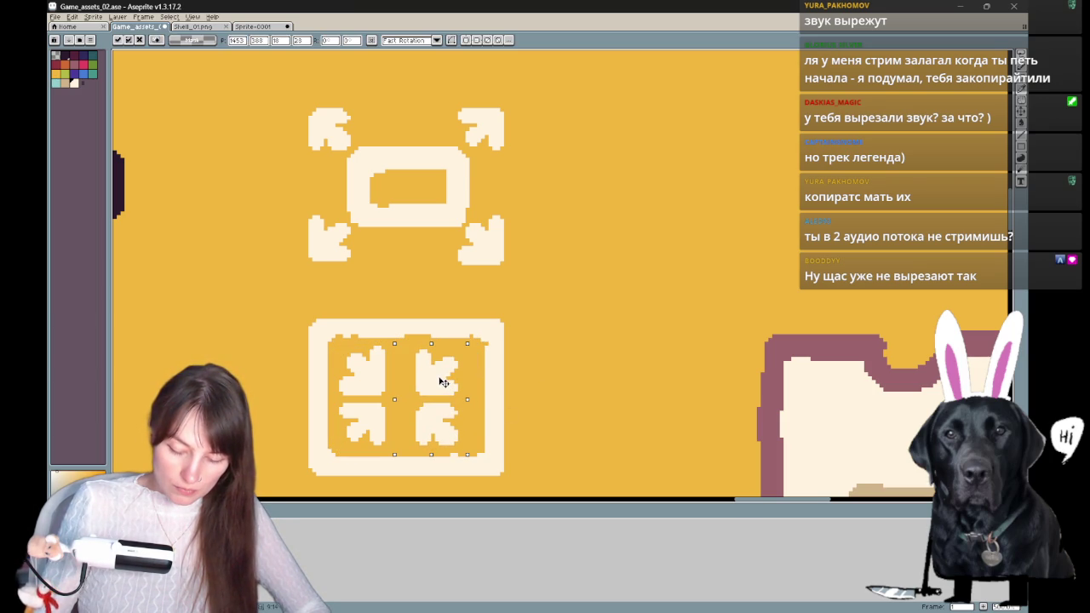
{"action": "key", "text": "Return"}
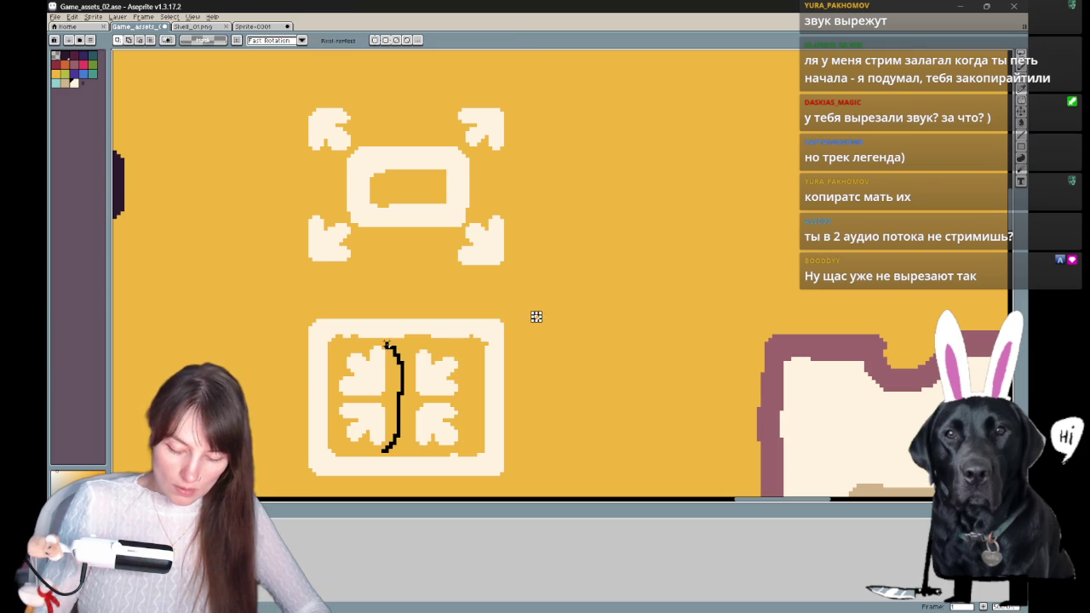
{"action": "key", "text": "Right"}
{"action": "key", "text": "Right"}
{"action": "key", "text": "Right"}
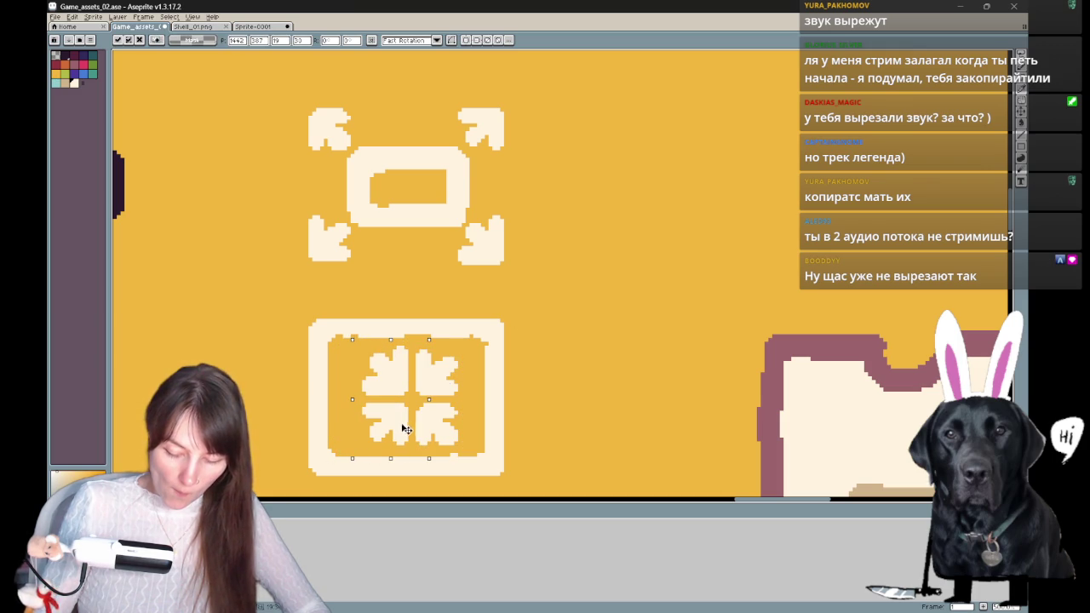
{"action": "key", "text": "Return"}
- Adjust the left and upper halves of the inward-arrow icon
{"action": "scroll", "coordinate": [567, 355], "scroll_direction": "down", "scroll_amount": 1}
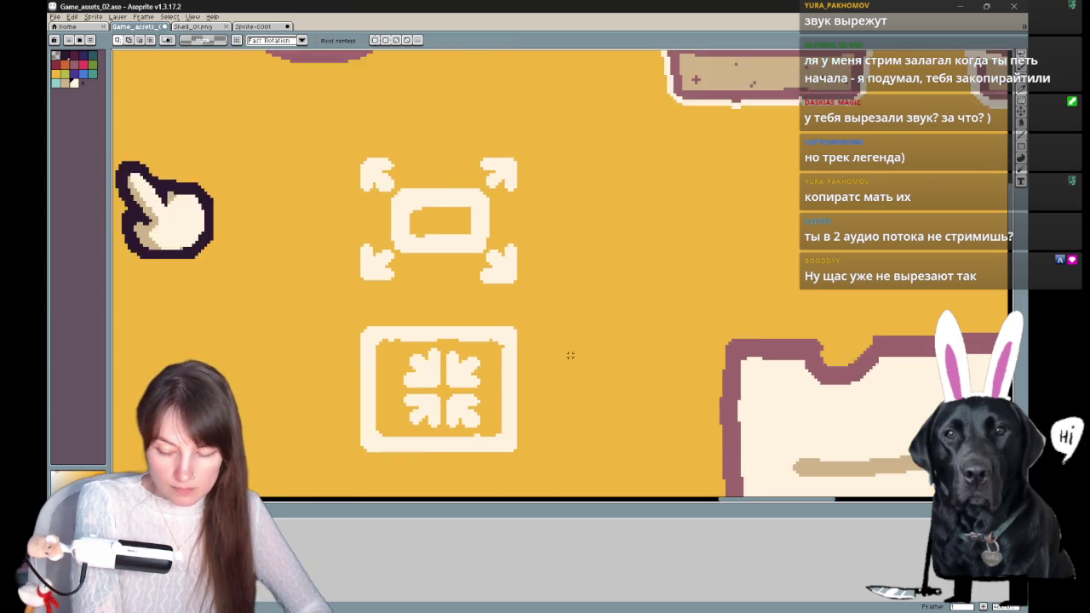
{"action": "scroll", "coordinate": [569, 356], "scroll_direction": "down", "scroll_amount": 1}
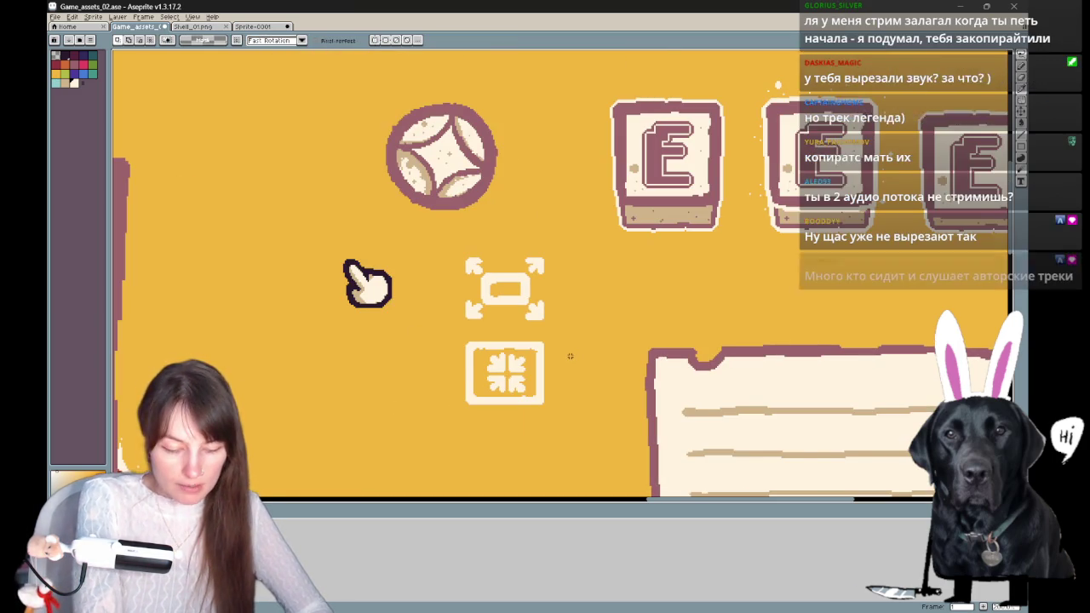
{"action": "scroll", "coordinate": [569, 356], "scroll_direction": "up", "scroll_amount": 2}
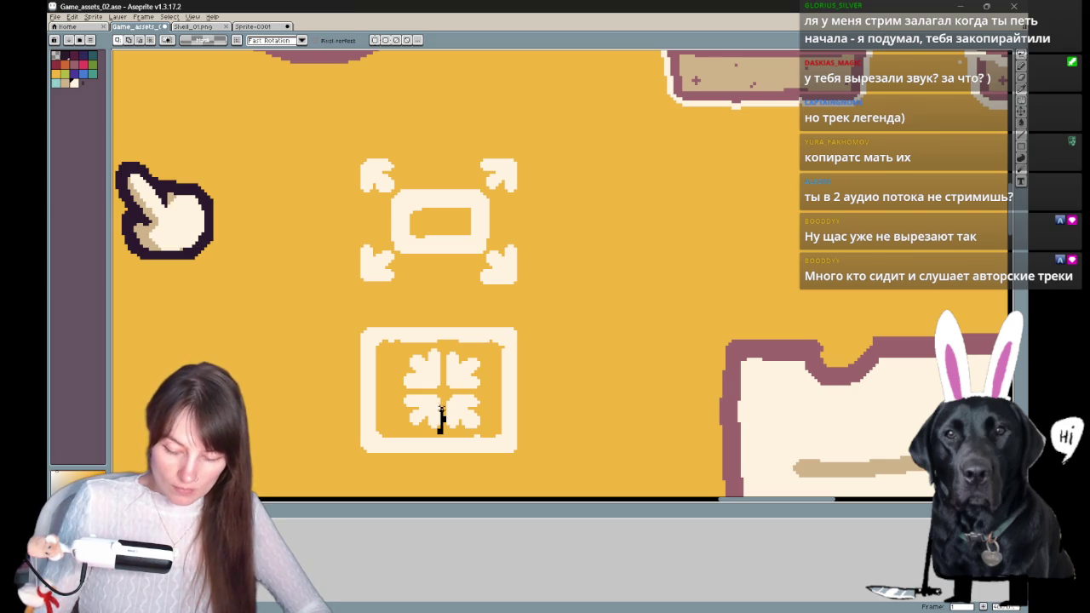
{"action": "left_click_drag", "start_coordinate": [412, 435], "coordinate": [406, 436]}
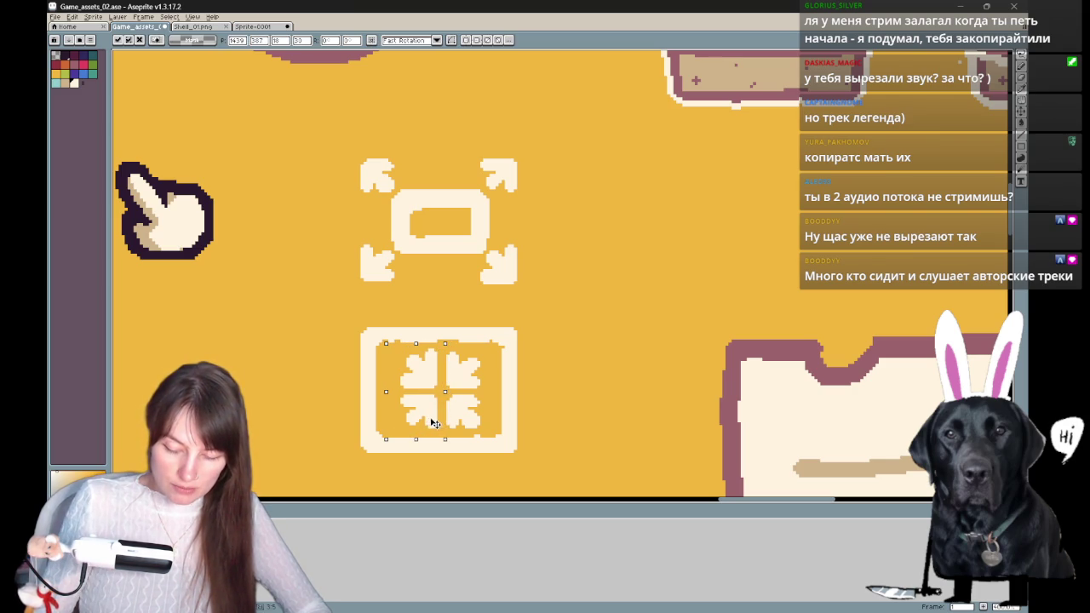
{"action": "left_click", "coordinate": [484, 427]}
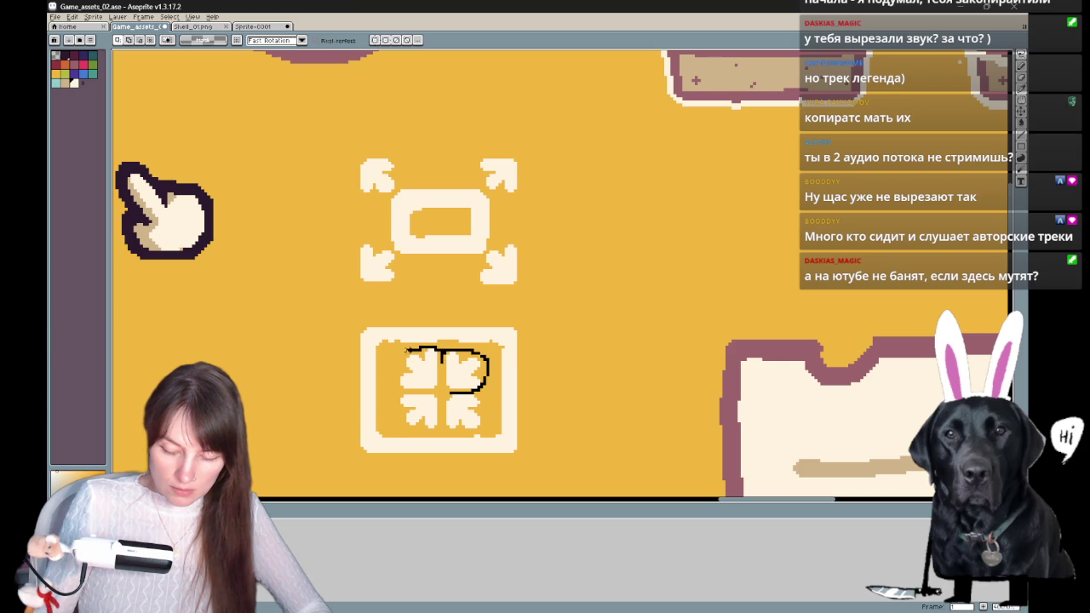
{"action": "left_click_drag", "start_coordinate": [398, 391], "coordinate": [401, 391]}
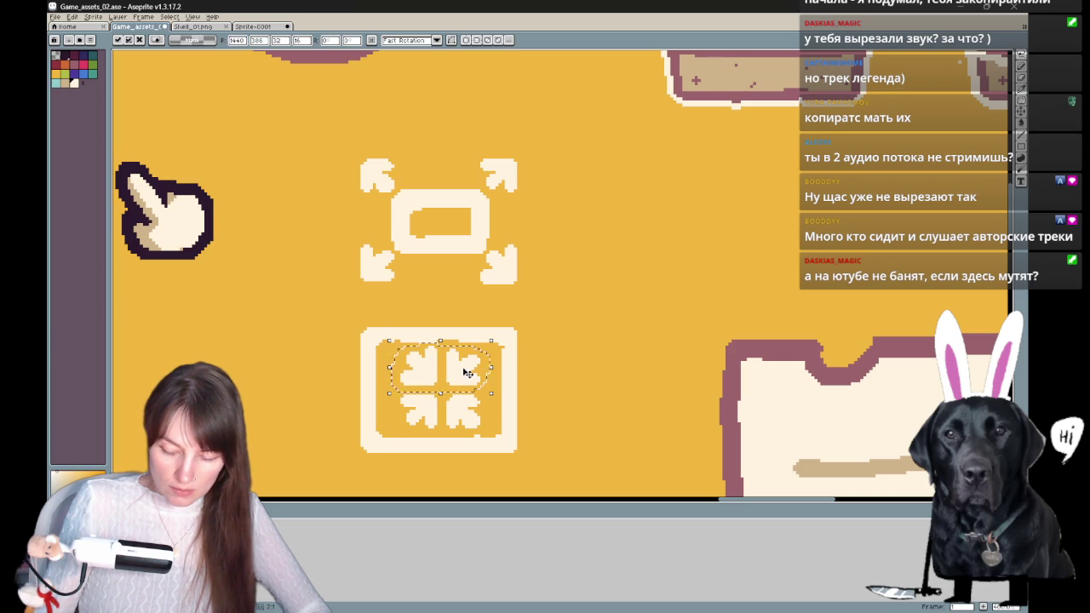
{"action": "left_click", "coordinate": [587, 339]}
- Reframe the view and lasso around the inner arrows to check their placement
{"action": "left_click_drag", "start_coordinate": [639, 367], "coordinate": [605, 289]}
{"action": "key", "text": "b"}
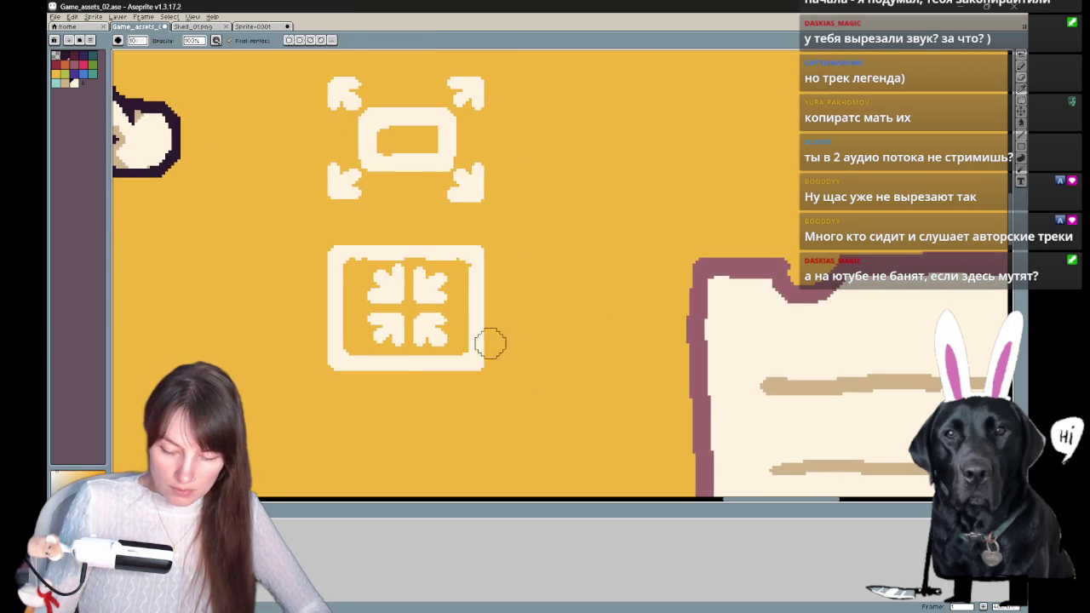
{"action": "key", "text": "q"}
{"action": "mouse_move", "coordinate": [380, 310]}
{"action": "left_mouse_down"}
{"action": "mouse_move", "coordinate": [365, 344]}
{"action": "mouse_move", "coordinate": [393, 265]}
{"action": "left_mouse_up"}
{"action": "left_click", "coordinate": [442, 408]}
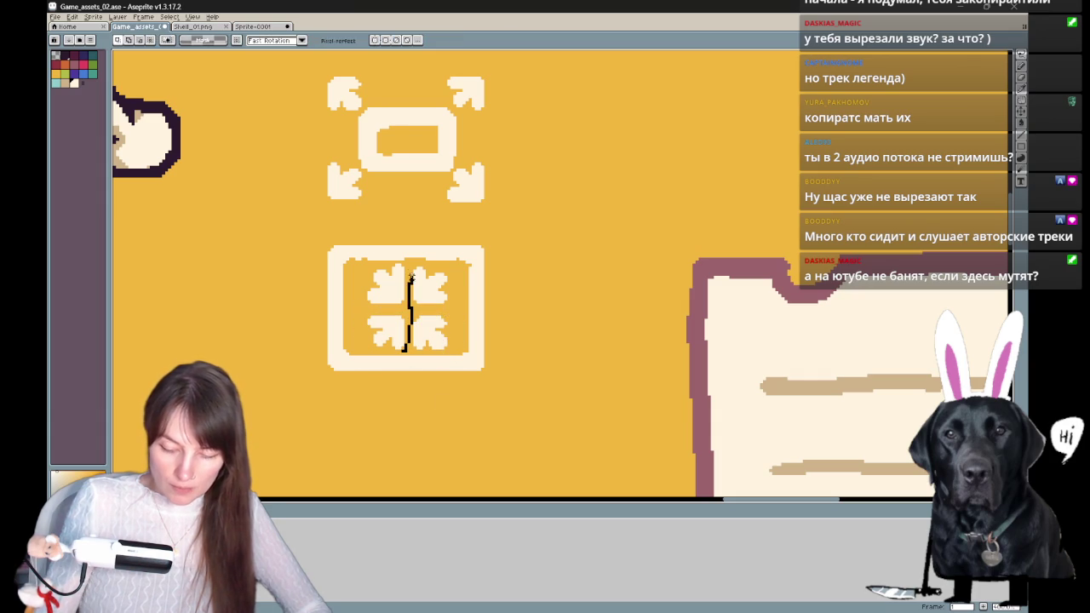
{"action": "left_click_drag", "start_coordinate": [458, 298], "coordinate": [431, 265]}
{"action": "mouse_move", "coordinate": [408, 328]}
{"action": "left_mouse_down"}
{"action": "mouse_move", "coordinate": [455, 347]}
{"action": "mouse_move", "coordinate": [442, 350]}
{"action": "left_mouse_up"}
{"action": "left_click", "coordinate": [550, 309]}
- Reposition the right and left arrow columns evenly, then deselect
{"action": "left_click_drag", "start_coordinate": [458, 292], "coordinate": [418, 354]}
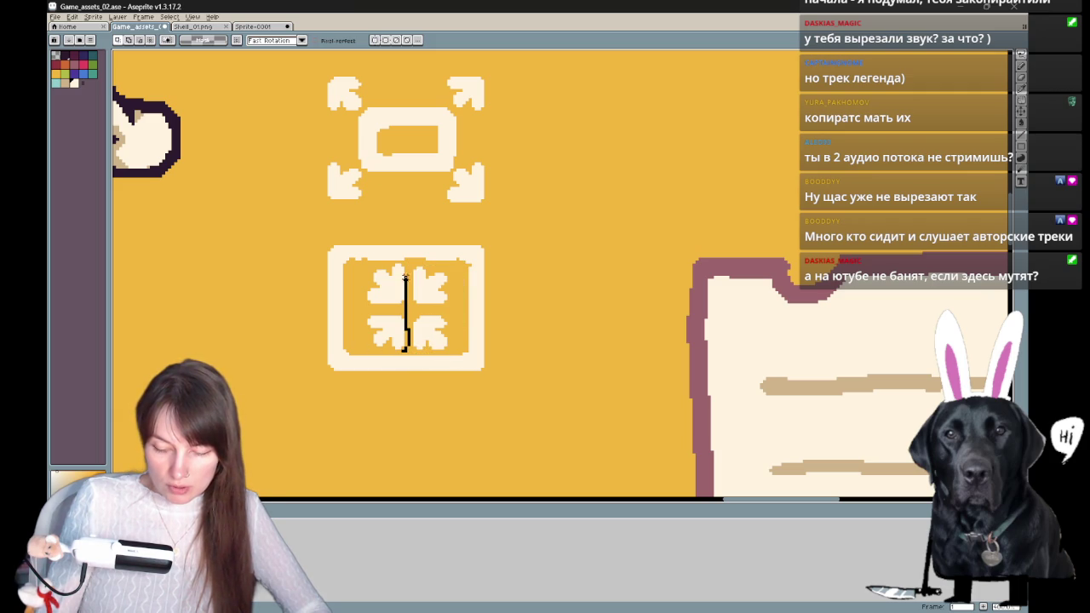
{"action": "left_click_drag", "start_coordinate": [379, 265], "coordinate": [394, 343]}
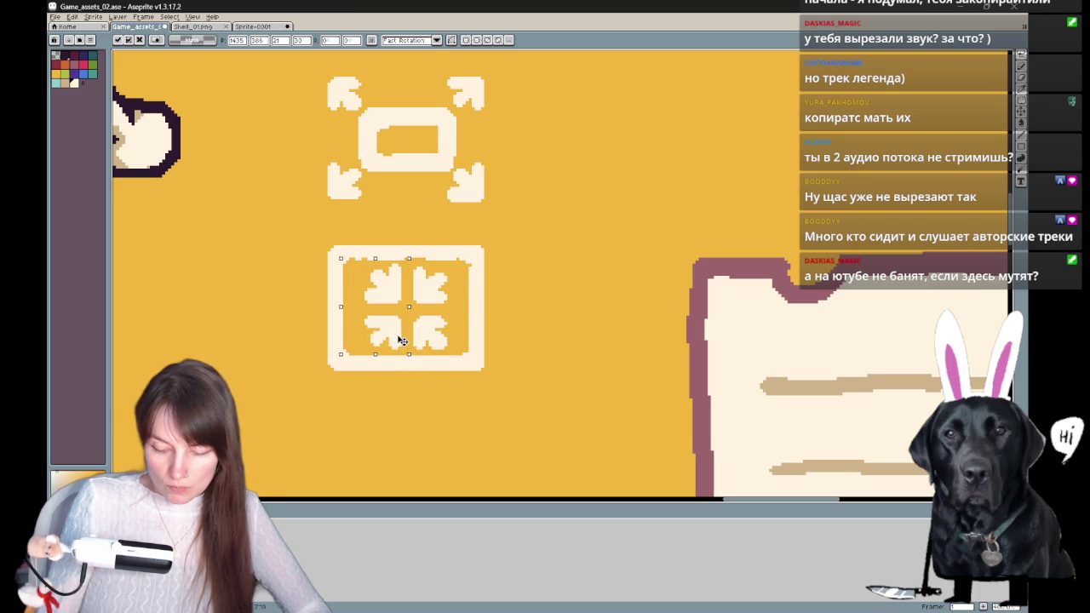
{"action": "key", "text": "ctrl+d"}
{"action": "scroll", "coordinate": [532, 311], "scroll_direction": "up", "scroll_amount": 1}
{"action": "scroll", "coordinate": [523, 304], "scroll_direction": "up", "scroll_amount": 1}
- Run the command matching 'ba' from the command search
{"action": "key", "text": "ctrl+space"}
{"action": "type", "text": "ba"}
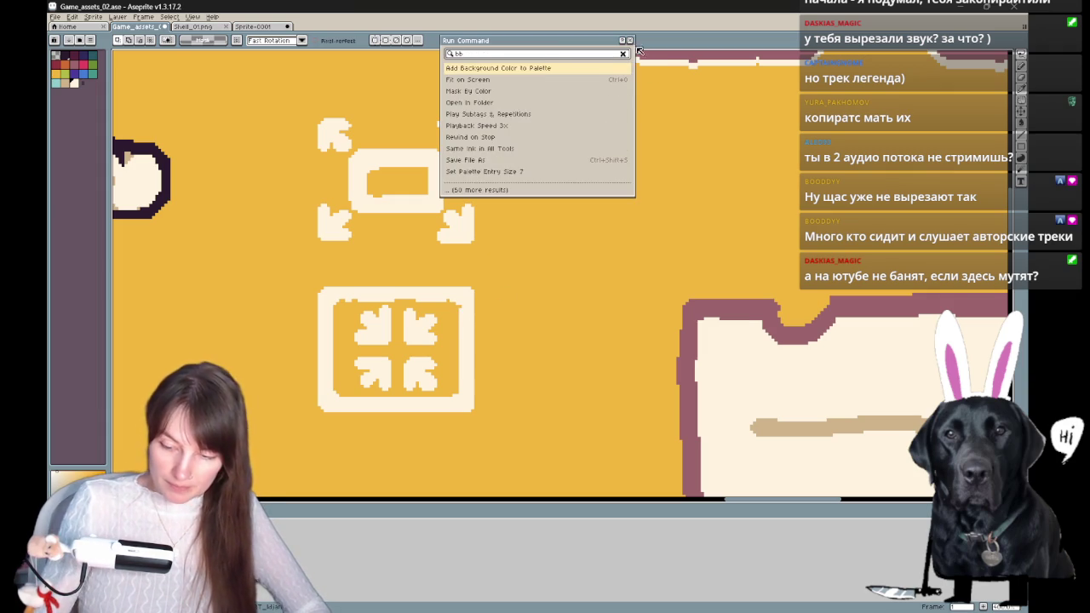
{"action": "key", "text": "Return"}
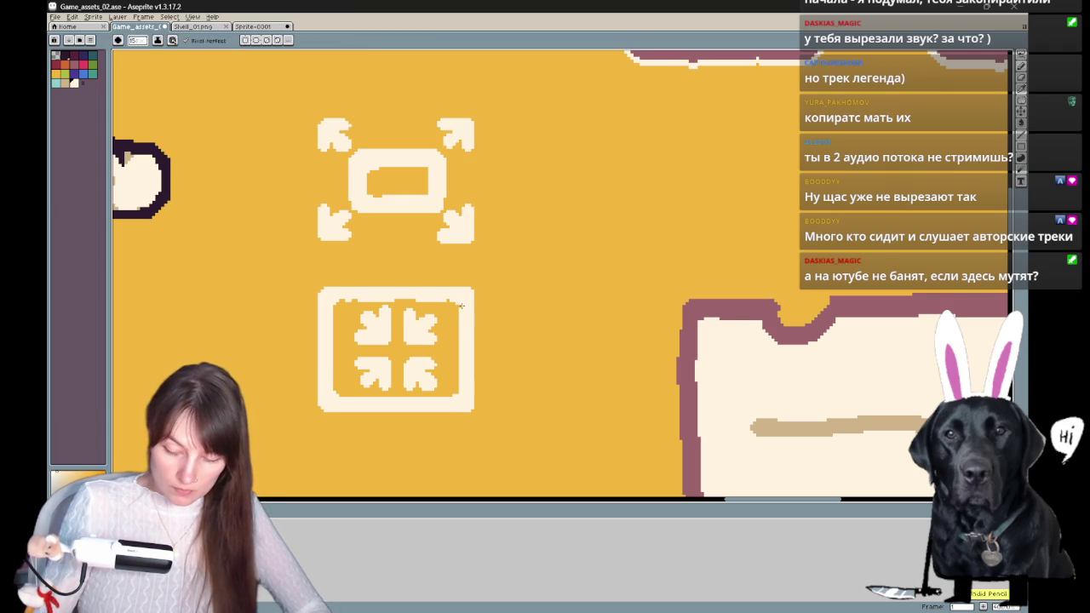
{"action": "scroll", "coordinate": [494, 290], "scroll_direction": "up", "scroll_amount": 1}
- Outline both frame icons in the dark mauve palette colour
{"action": "left_click_drag", "start_coordinate": [518, 253], "coordinate": [502, 339]}
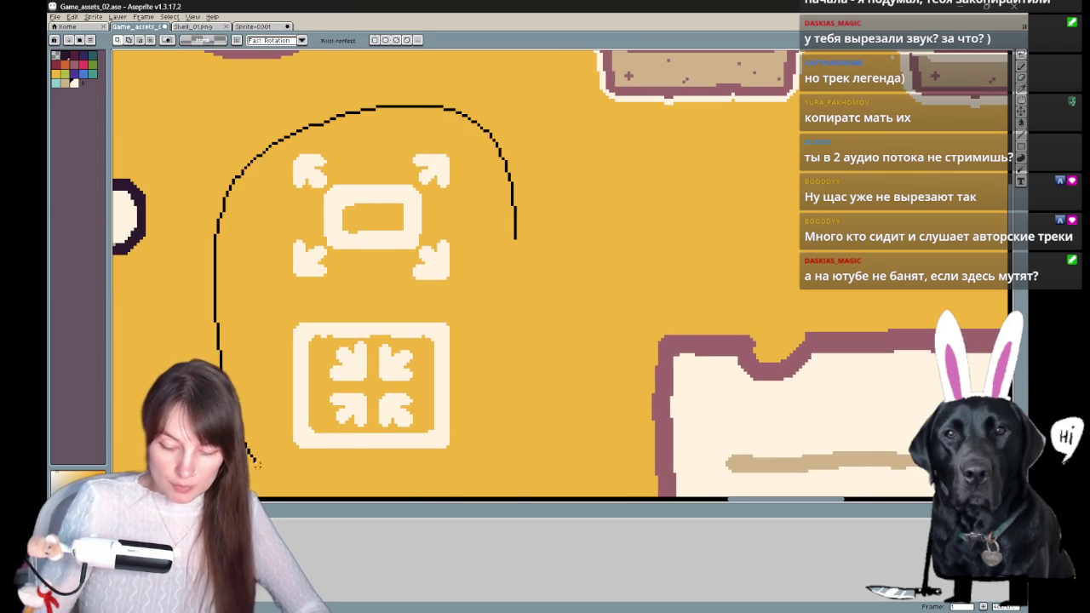
{"action": "key", "text": "shift+o"}
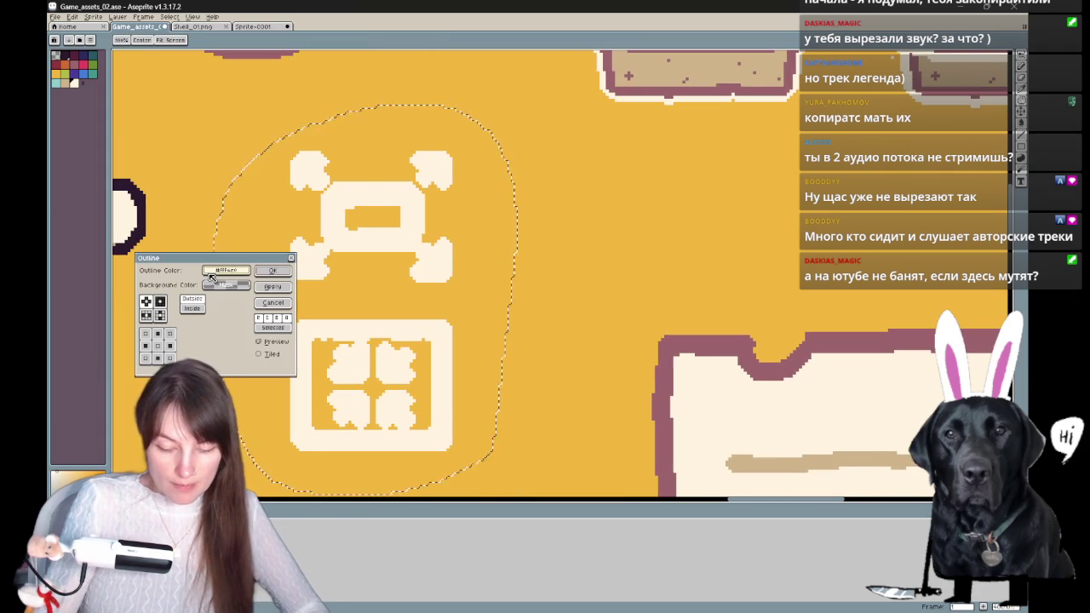
{"action": "left_click", "coordinate": [226, 284]}
{"action": "left_click", "coordinate": [223, 285]}
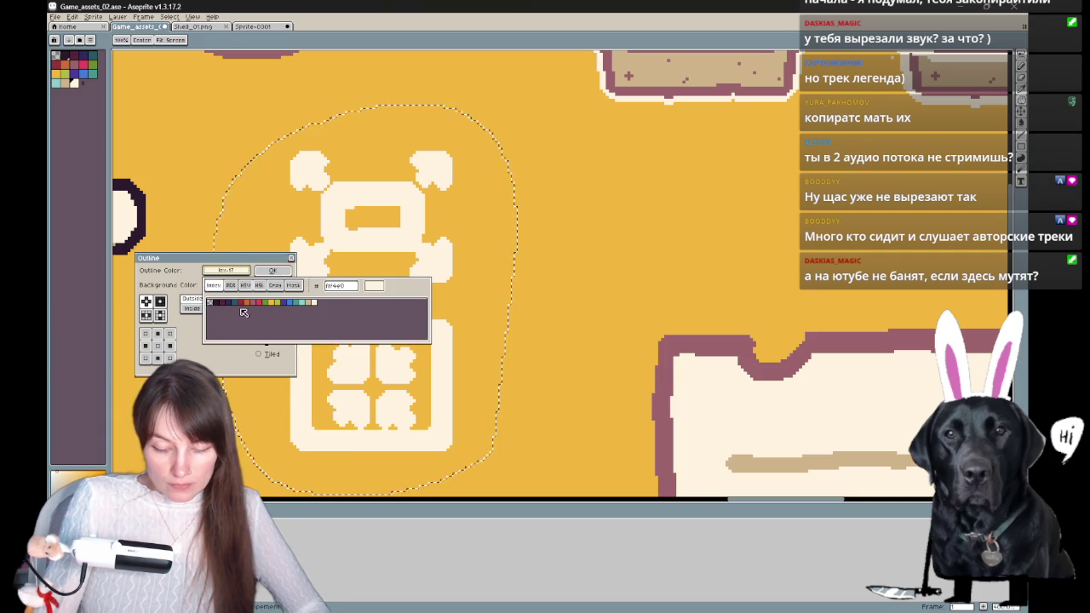
{"action": "left_click", "coordinate": [257, 305]}
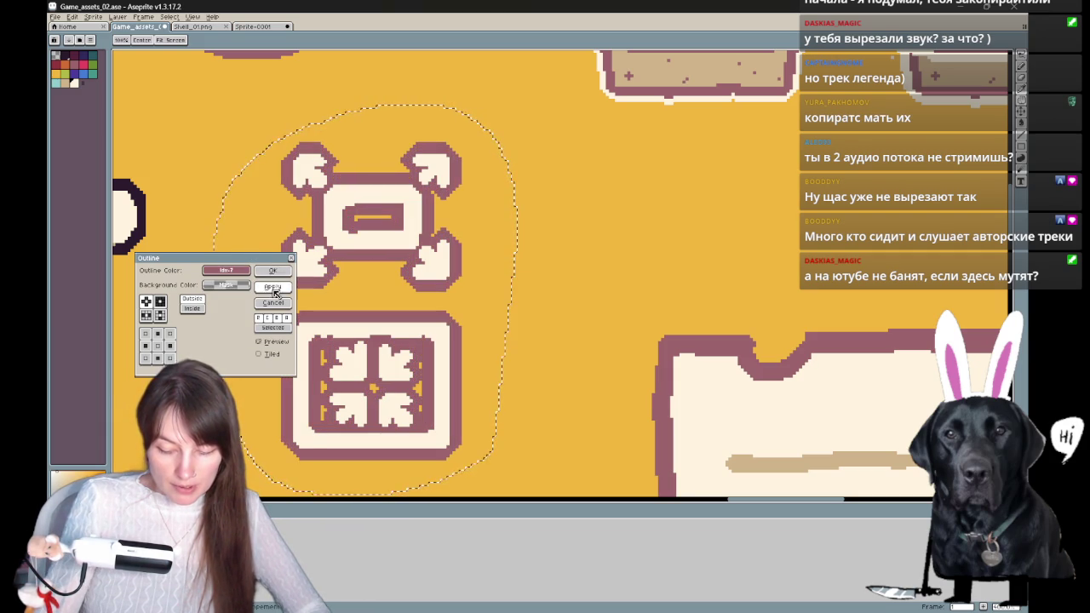
{"action": "left_click", "coordinate": [272, 269]}
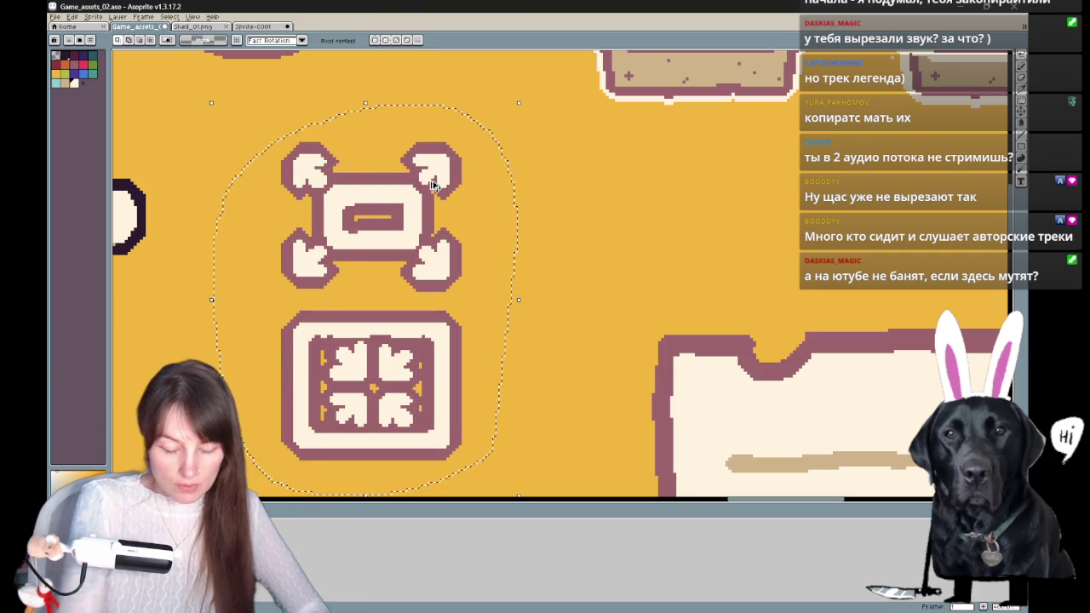
{"action": "scroll", "coordinate": [433, 186], "scroll_direction": "down", "scroll_amount": 3}
{"action": "scroll", "coordinate": [432, 185], "scroll_direction": "down", "scroll_amount": 1}
{"action": "scroll", "coordinate": [433, 186], "scroll_direction": "up", "scroll_amount": 1}
{"action": "mouse_move", "coordinate": [627, 218]}
{"action": "left_mouse_down"}
{"action": "mouse_move", "coordinate": [628, 335]}
{"action": "mouse_move", "coordinate": [634, 315]}
{"action": "left_mouse_up"}
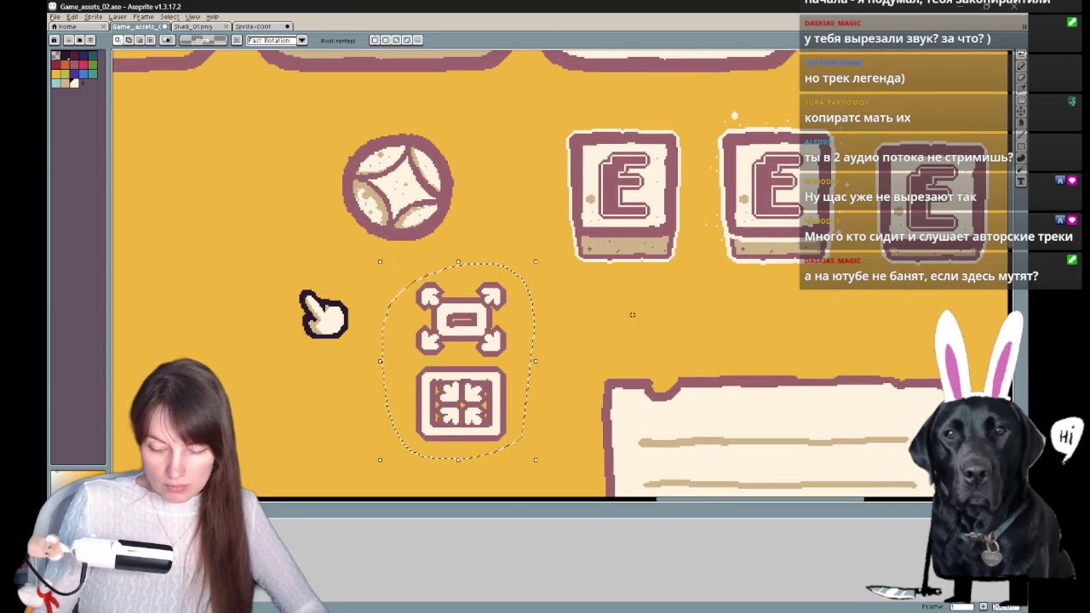
{"action": "scroll", "coordinate": [554, 328], "scroll_direction": "down", "scroll_amount": 2}
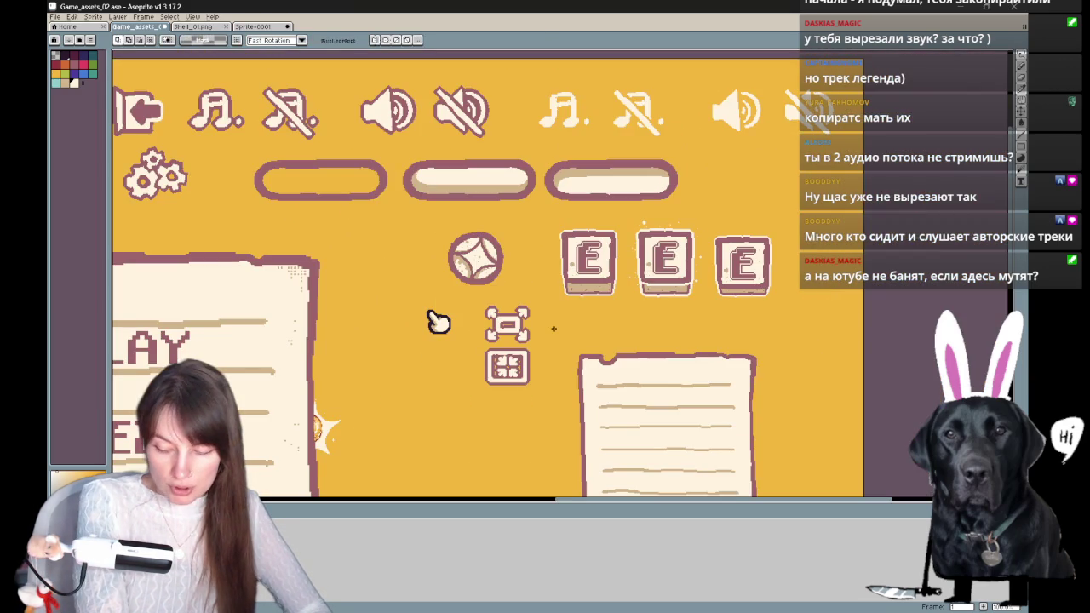
{"action": "left_click_drag", "start_coordinate": [612, 310], "coordinate": [726, 238]}
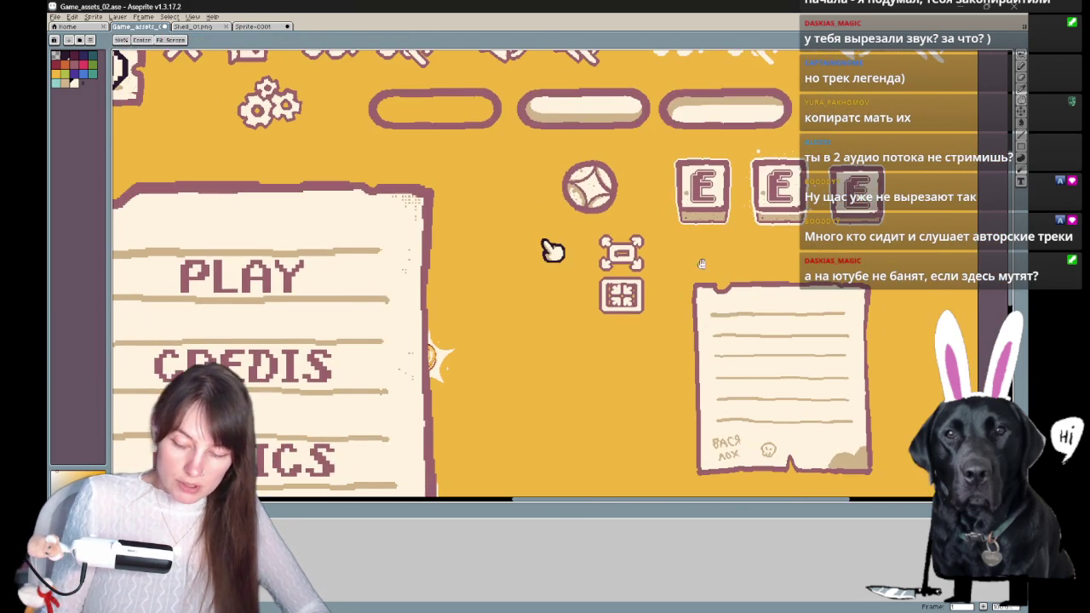
{"action": "mouse_move", "coordinate": [552, 249]}
{"action": "left_mouse_down"}
{"action": "mouse_move", "coordinate": [518, 243]}
{"action": "mouse_move", "coordinate": [518, 360]}
{"action": "mouse_move", "coordinate": [538, 337]}
{"action": "left_mouse_up"}
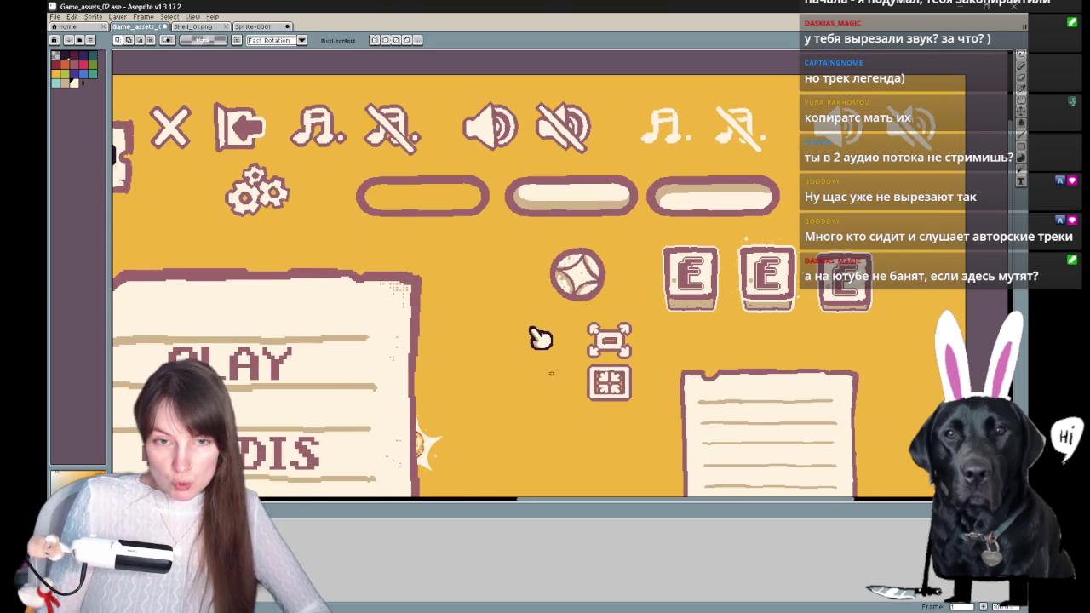
{"action": "mouse_move", "coordinate": [540, 338]}
{"action": "left_mouse_down"}
{"action": "mouse_move", "coordinate": [583, 353]}
{"action": "mouse_move", "coordinate": [552, 332]}
{"action": "left_mouse_up"}
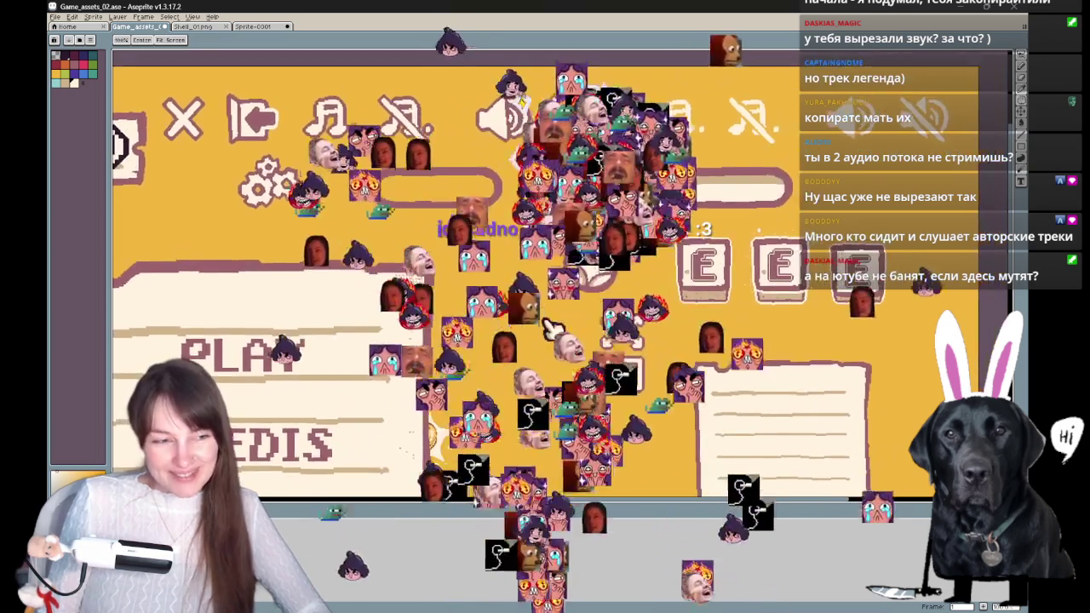
{"action": "key", "text": "m"}
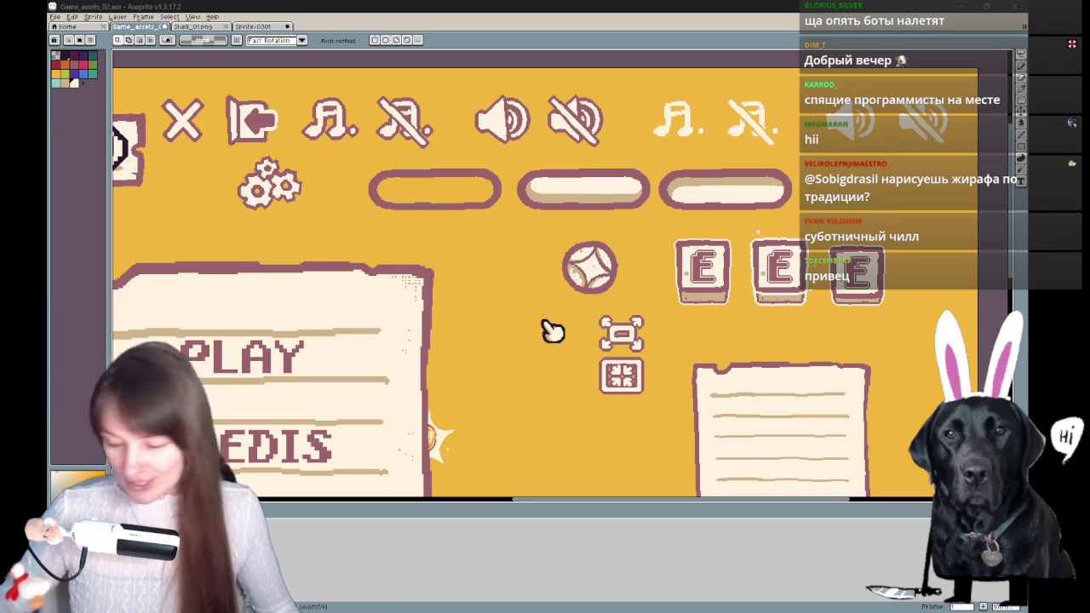
- Pan and zoom across the icon sheet to the CREDITS/COMICS menu panel
{"action": "left_click_drag", "start_coordinate": [450, 326], "coordinate": [488, 271]}
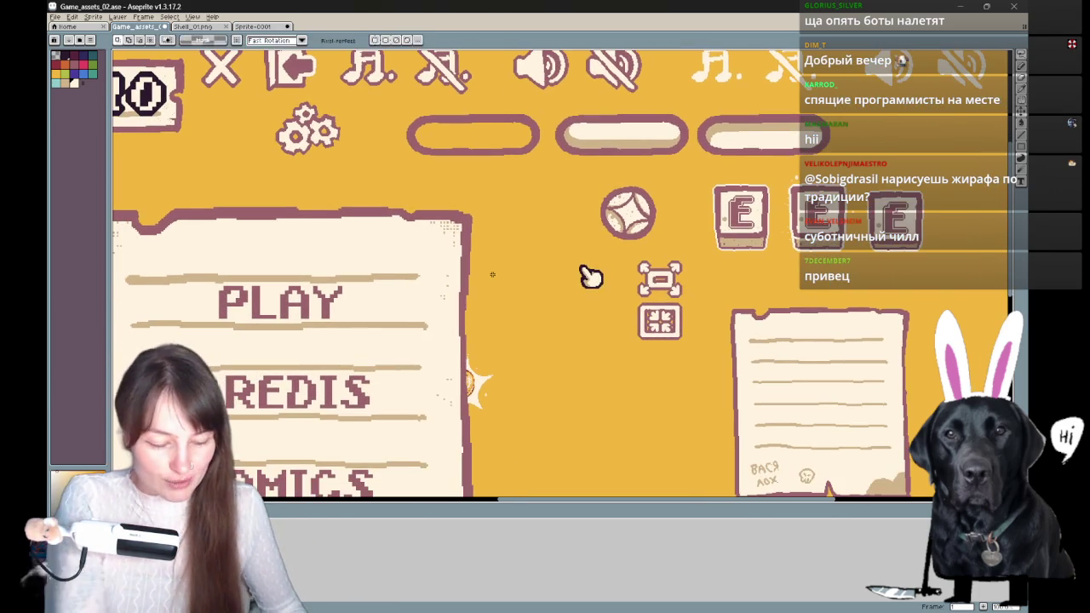
{"action": "scroll", "coordinate": [591, 277], "scroll_direction": "down", "scroll_amount": 3}
{"action": "scroll", "coordinate": [591, 276], "scroll_direction": "down", "scroll_amount": 1}
{"action": "scroll", "coordinate": [552, 238], "scroll_direction": "up", "scroll_amount": 1}
{"action": "scroll", "coordinate": [287, 374], "scroll_direction": "up", "scroll_amount": 3}
{"action": "left_click_drag", "start_coordinate": [287, 374], "coordinate": [205, 268]}
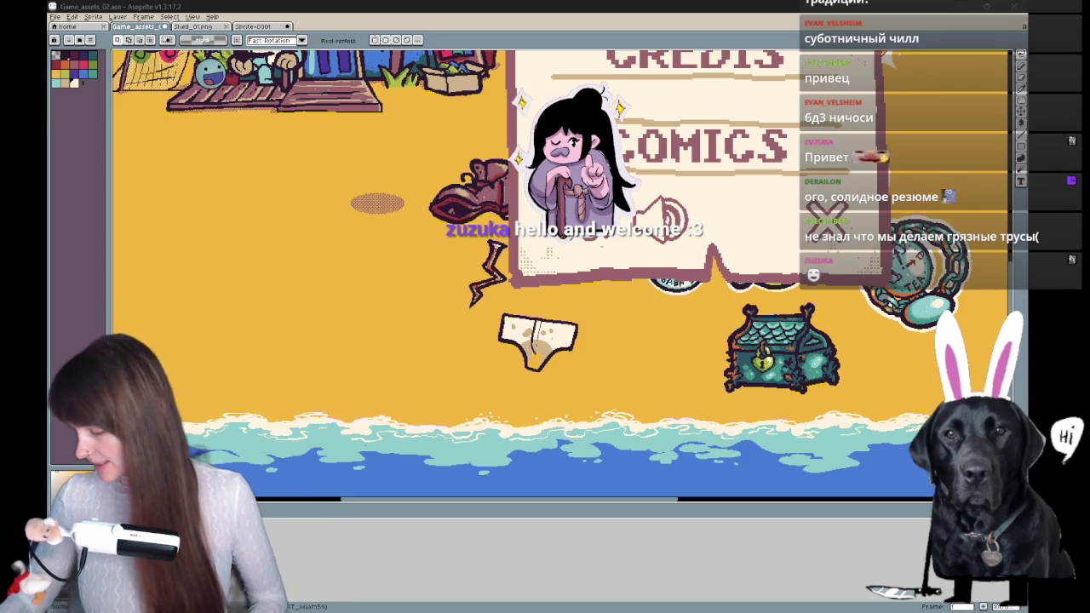
- View the whole beach menu scene, then switch to the Ludum Dare site
{"action": "left_click_drag", "start_coordinate": [579, 333], "coordinate": [575, 340]}
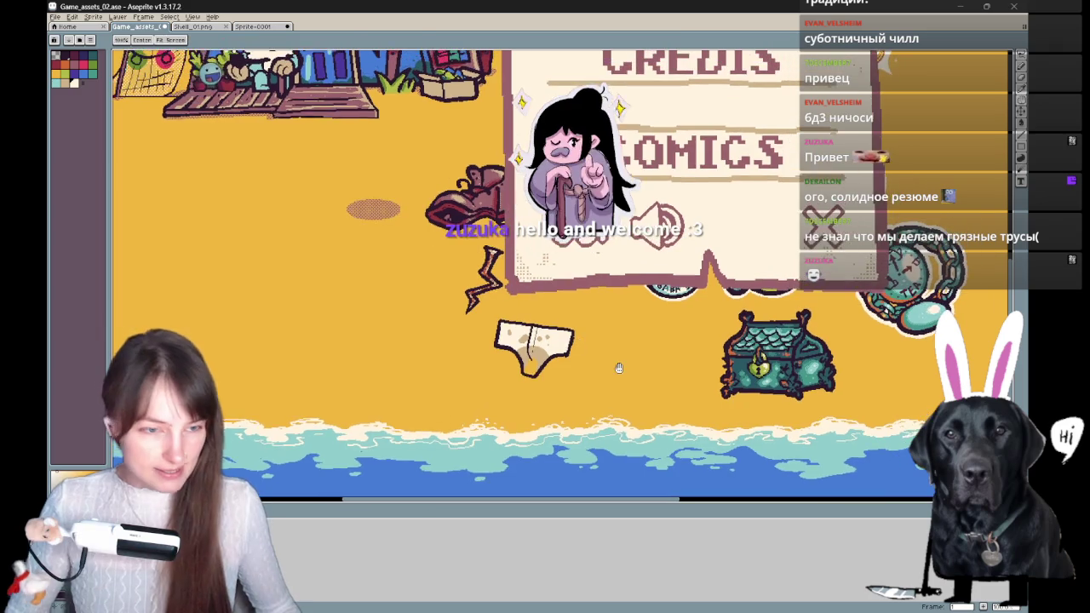
{"action": "scroll", "coordinate": [619, 369], "scroll_direction": "down", "scroll_amount": 2}
{"action": "left_click_drag", "start_coordinate": [619, 368], "coordinate": [462, 402]}
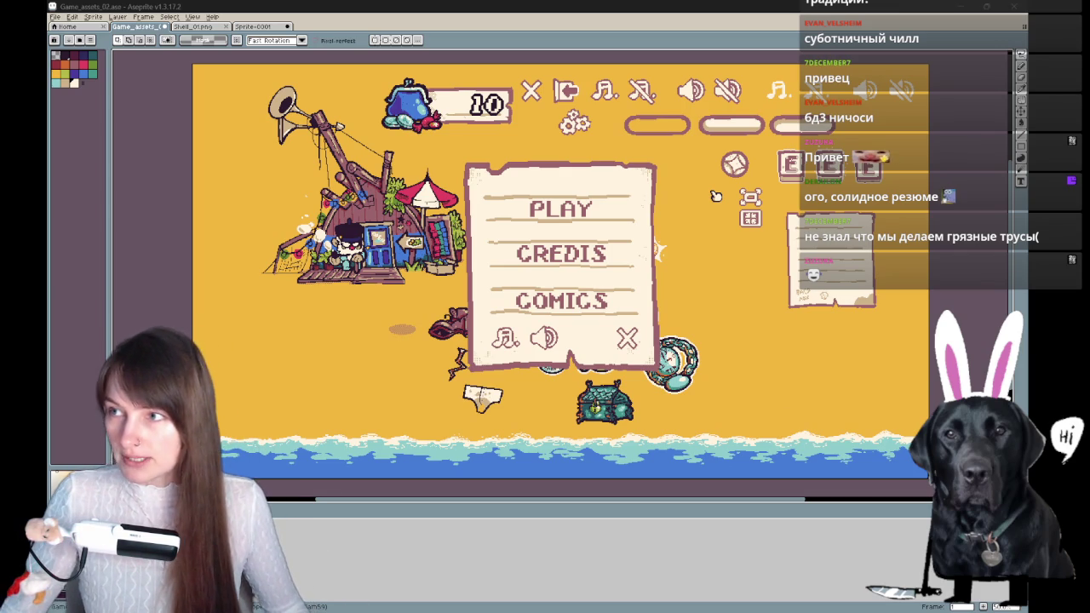
{"action": "key", "text": "alt+Tab"}
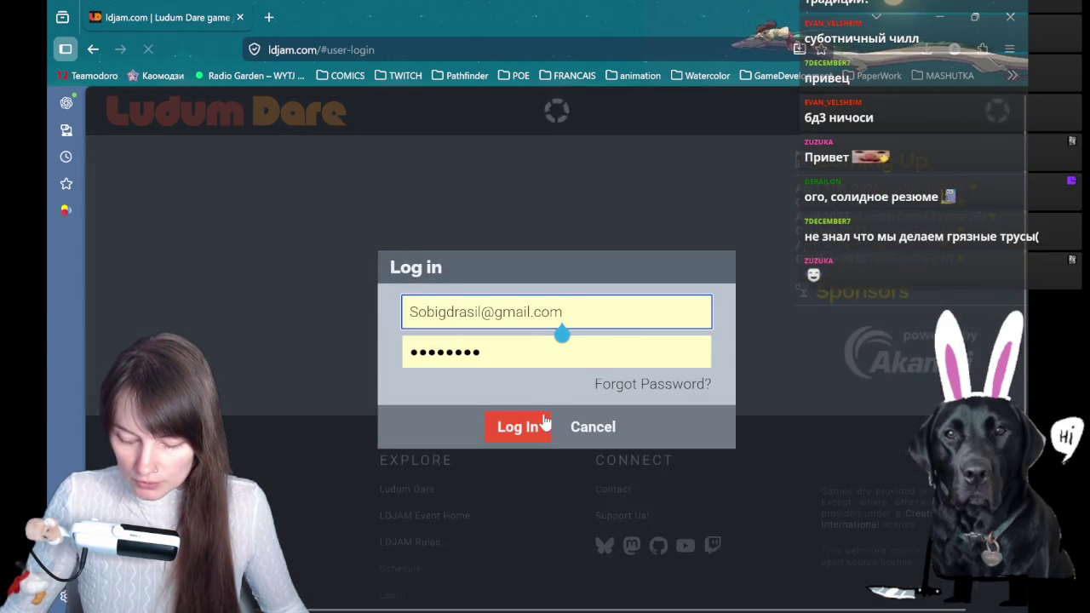
- Log in to Ludum Dare and open the Jim's Quest for Birthday Present entry
{"action": "key", "text": "Return"}
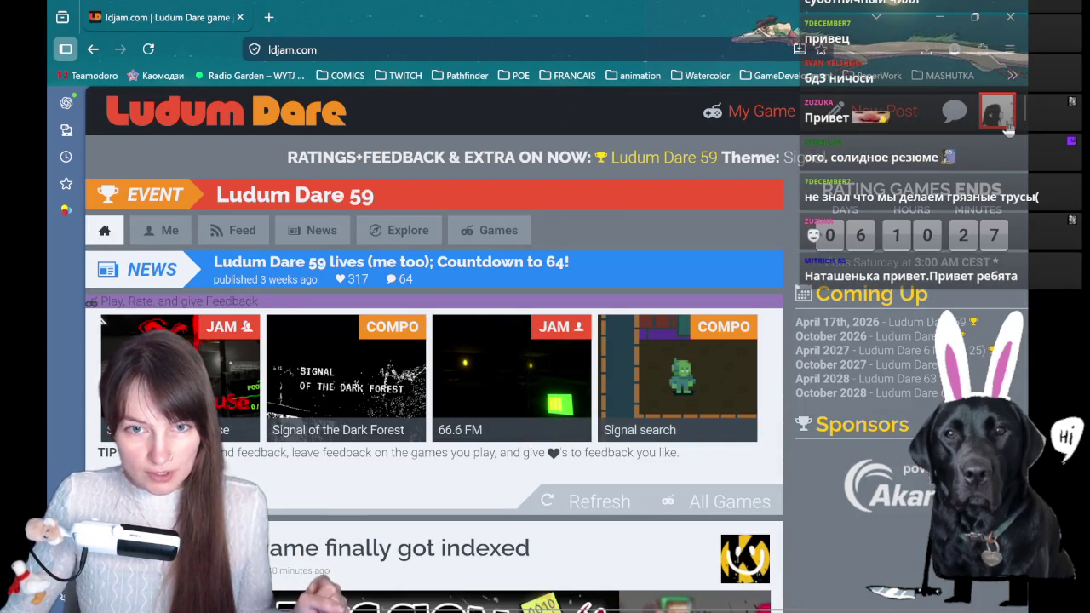
{"action": "left_click", "coordinate": [783, 128]}
{"action": "scroll", "coordinate": [328, 353], "scroll_direction": "down", "scroll_amount": 3}
{"action": "scroll", "coordinate": [328, 354], "scroll_direction": "up", "scroll_amount": 3}
{"action": "scroll", "coordinate": [336, 353], "scroll_direction": "down", "scroll_amount": 3}
{"action": "scroll", "coordinate": [346, 352], "scroll_direction": "down", "scroll_amount": 3}
{"action": "scroll", "coordinate": [346, 349], "scroll_direction": "down", "scroll_amount": 1}
{"action": "scroll", "coordinate": [344, 345], "scroll_direction": "up", "scroll_amount": 3}
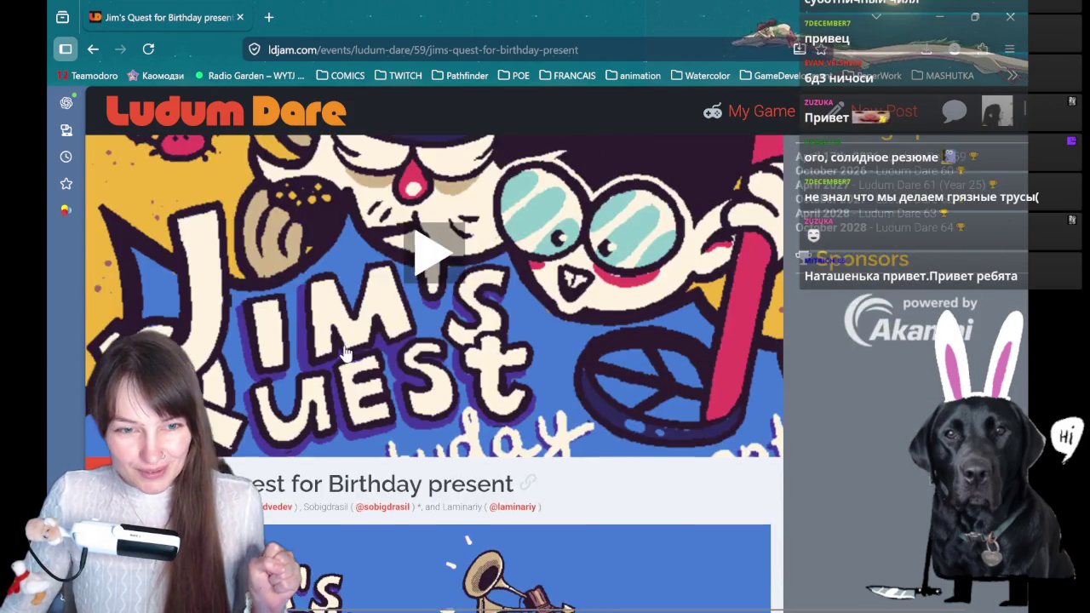
{"action": "scroll", "coordinate": [346, 351], "scroll_direction": "up", "scroll_amount": 3}
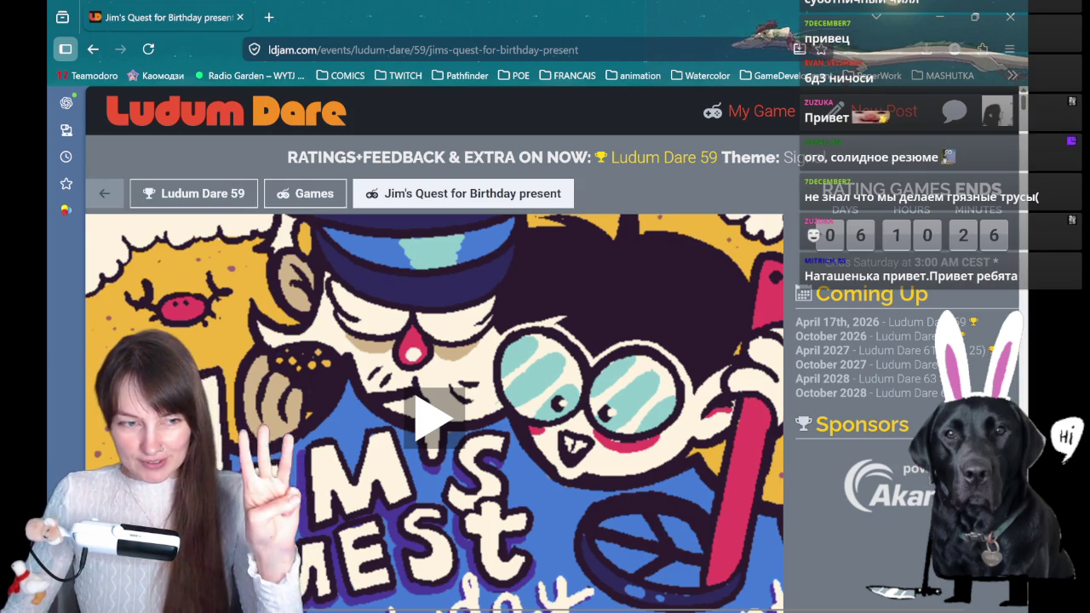
- Scroll past the entry's credits and description down to its Links section
{"action": "scroll", "coordinate": [744, 533], "scroll_direction": "down", "scroll_amount": 1}
{"action": "scroll", "coordinate": [682, 477], "scroll_direction": "down", "scroll_amount": 1}
{"action": "scroll", "coordinate": [564, 373], "scroll_direction": "up", "scroll_amount": 2}
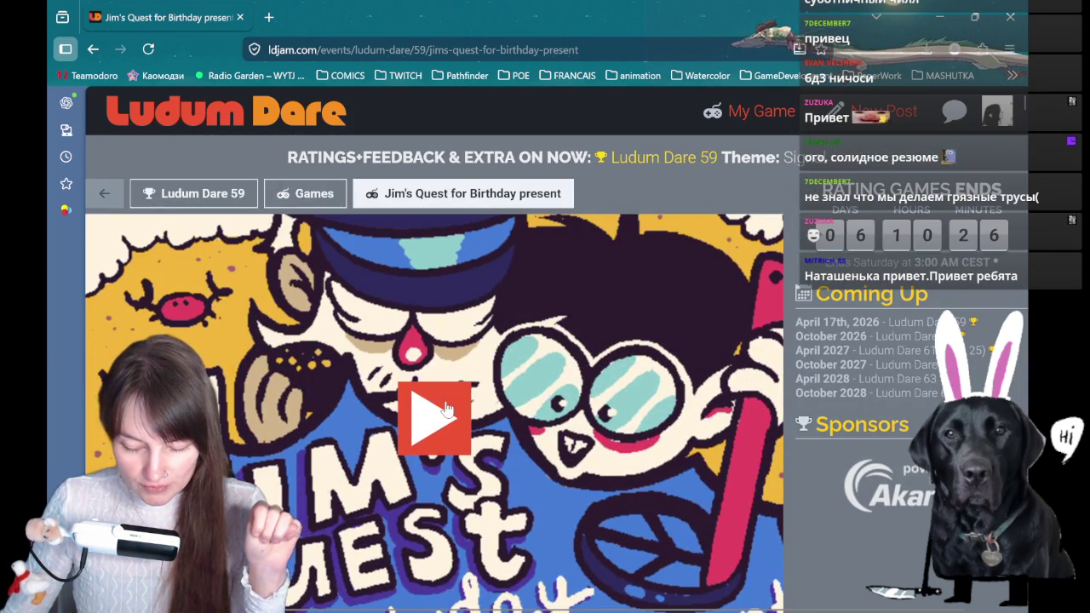
{"action": "scroll", "coordinate": [443, 409], "scroll_direction": "down", "scroll_amount": 1}
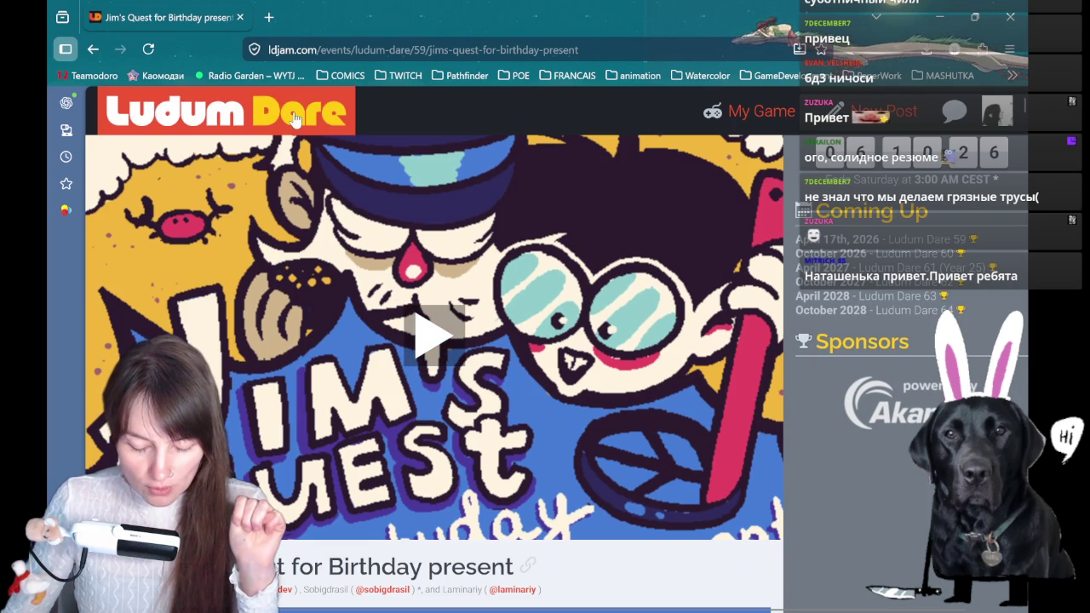
{"action": "scroll", "coordinate": [358, 281], "scroll_direction": "down", "scroll_amount": 1}
{"action": "scroll", "coordinate": [374, 281], "scroll_direction": "down", "scroll_amount": 4}
{"action": "scroll", "coordinate": [379, 306], "scroll_direction": "down", "scroll_amount": 3}
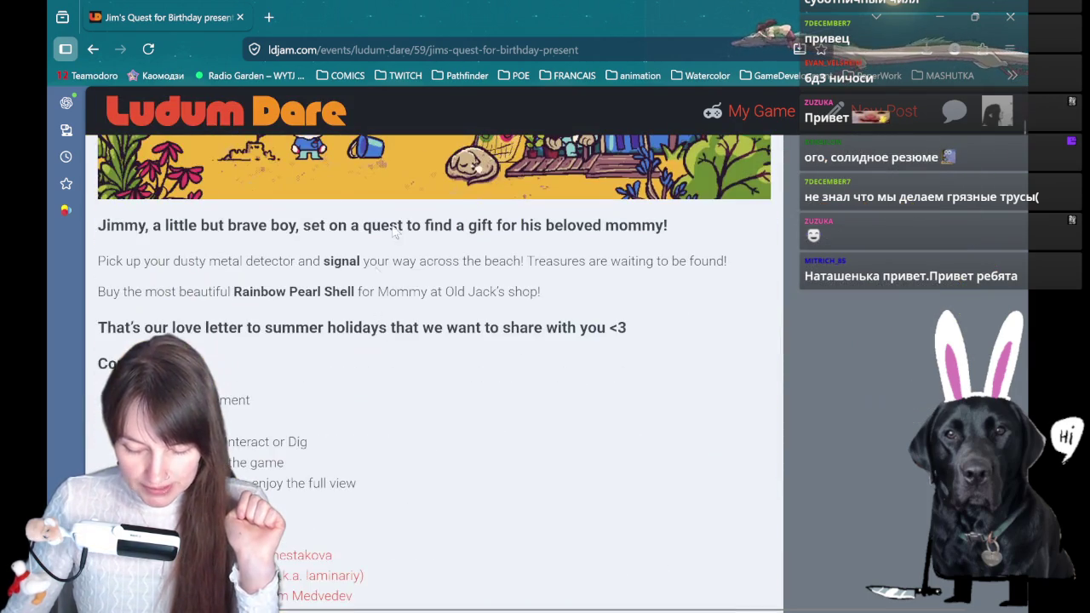
{"action": "scroll", "coordinate": [394, 244], "scroll_direction": "down", "scroll_amount": 2}
{"action": "scroll", "coordinate": [390, 256], "scroll_direction": "down", "scroll_amount": 2}
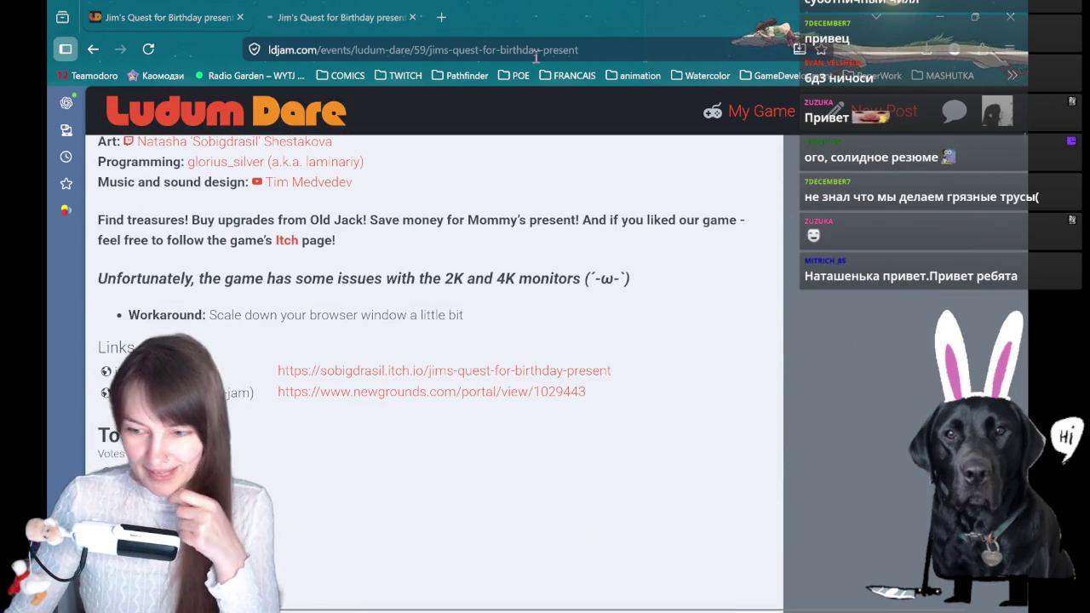
- Switch to the itch.io tab, reload with F5, and run the game full screen
{"action": "left_click", "coordinate": [363, 17]}
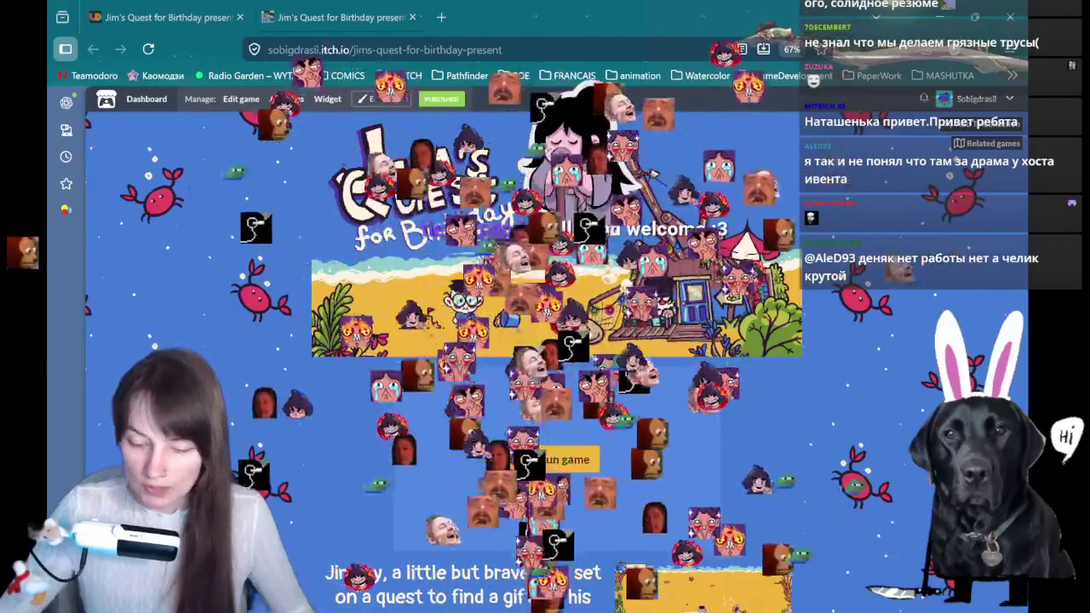
{"action": "scroll", "coordinate": [443, 341], "scroll_direction": "down", "scroll_amount": 3}
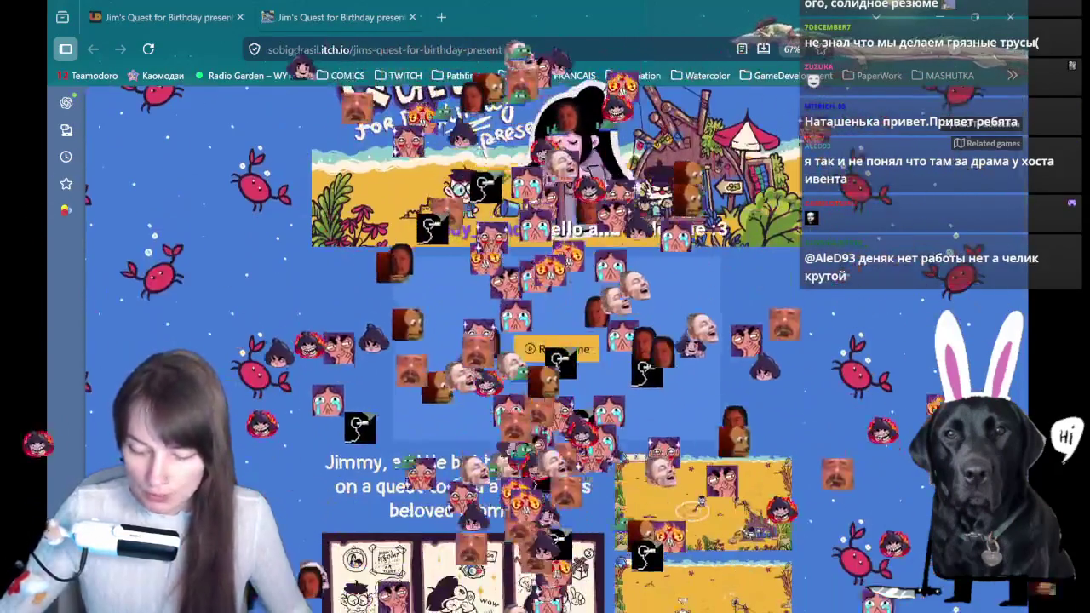
{"action": "scroll", "coordinate": [442, 340], "scroll_direction": "down", "scroll_amount": 5}
{"action": "key", "text": "F5"}
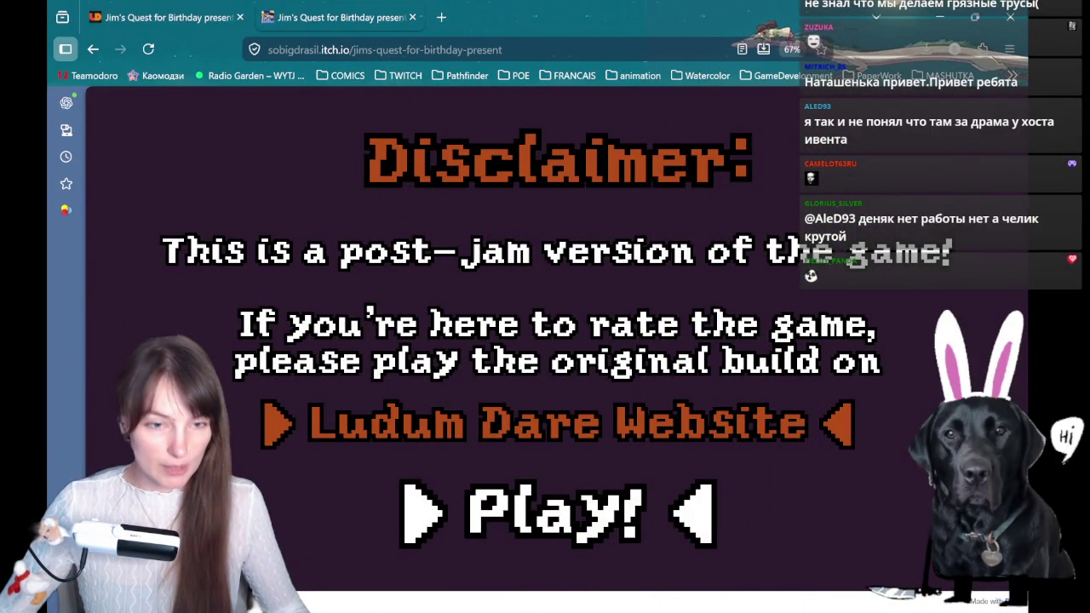
{"action": "left_click", "coordinate": [1017, 601]}
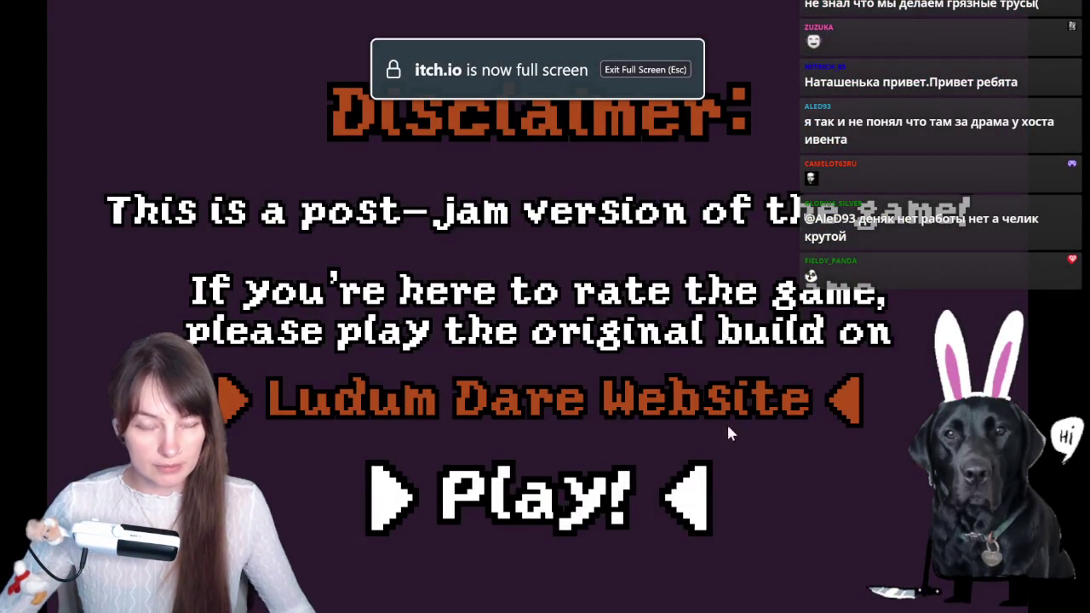
- Choose Play! past the post-jam disclaimer and restore full screen with F11
{"action": "key", "text": "Escape"}
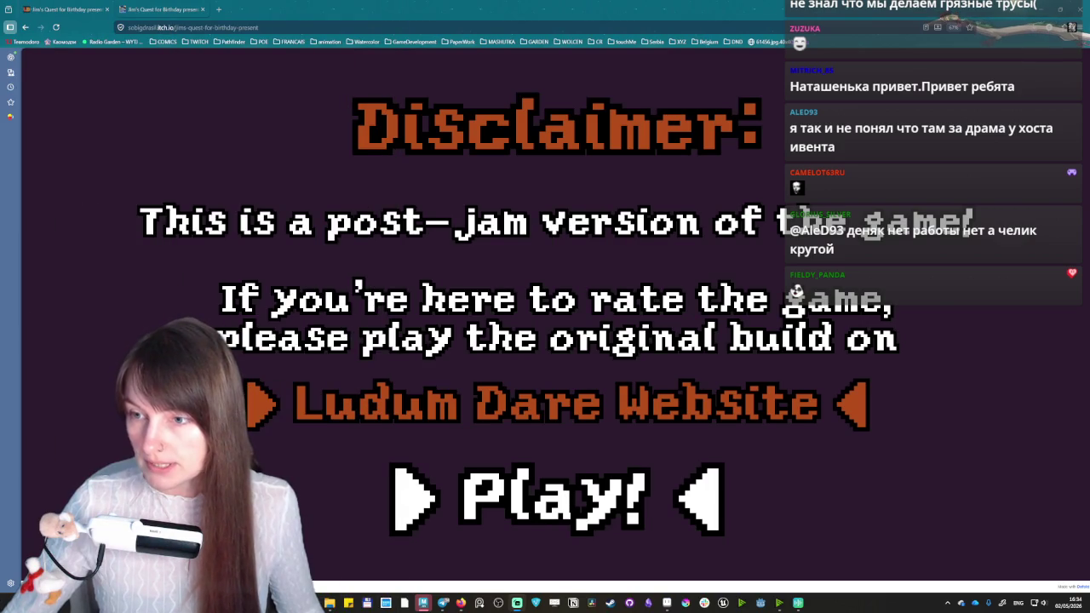
{"action": "left_click", "coordinate": [577, 501]}
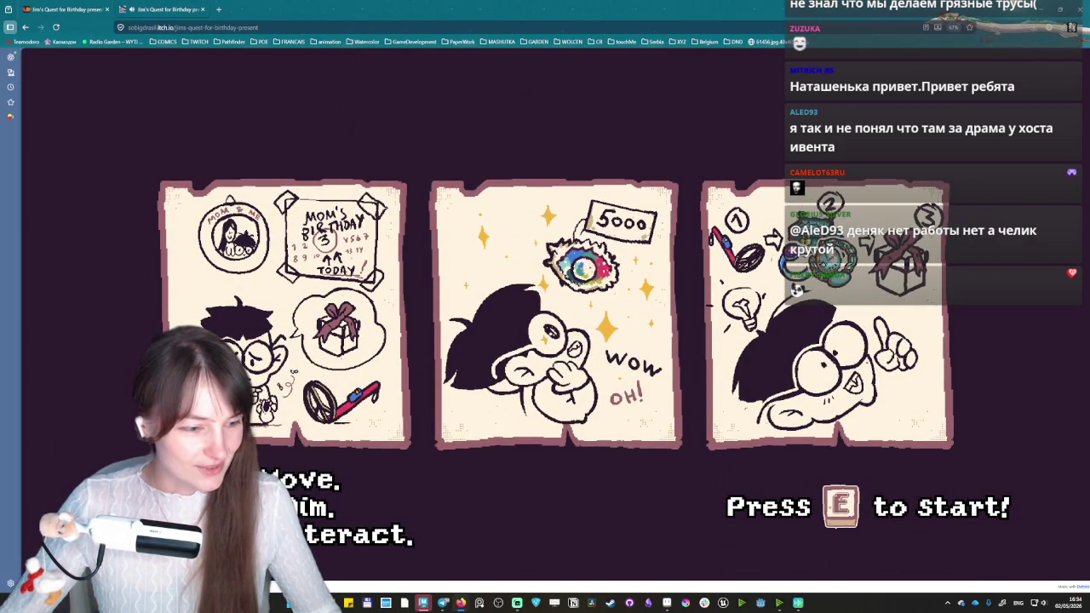
{"action": "key", "text": "F11"}
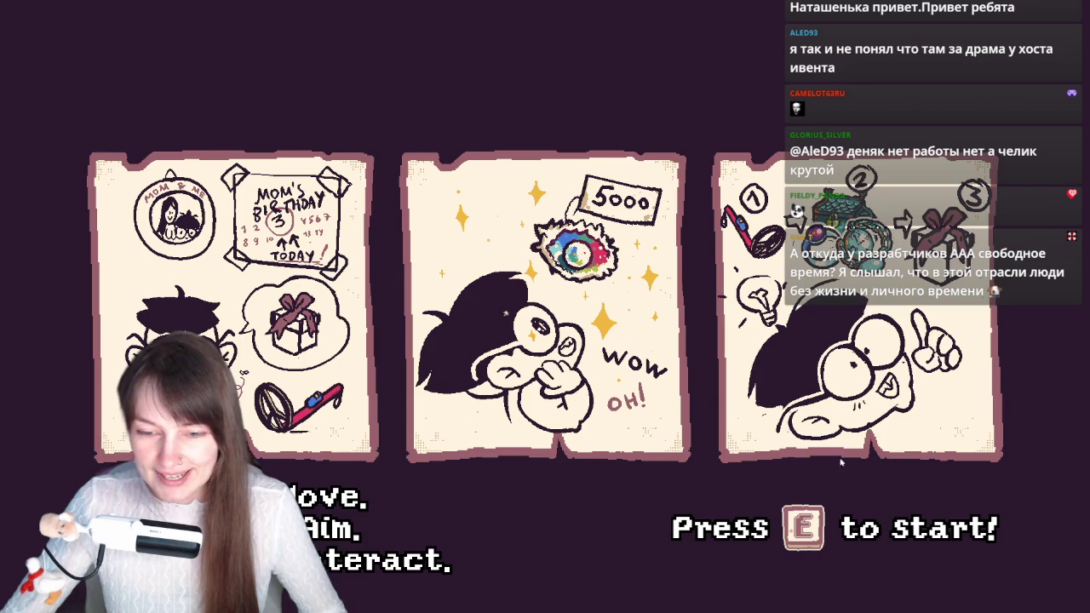
- Start from the intro comic and walk Jim across the beach collecting coins
{"action": "key", "text": "e"}
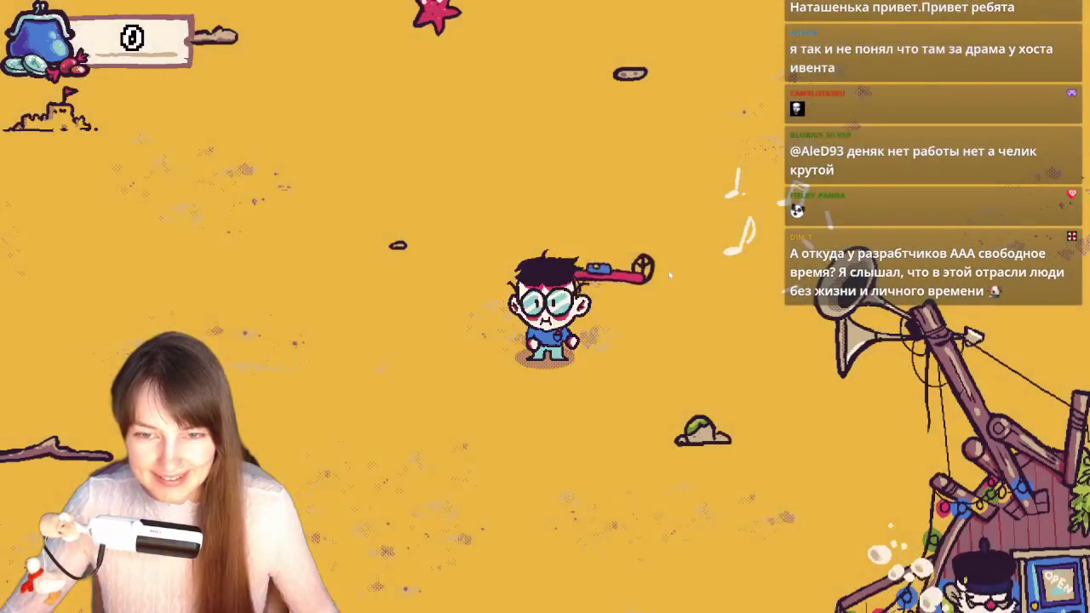
{"action": "key", "text": "s"}
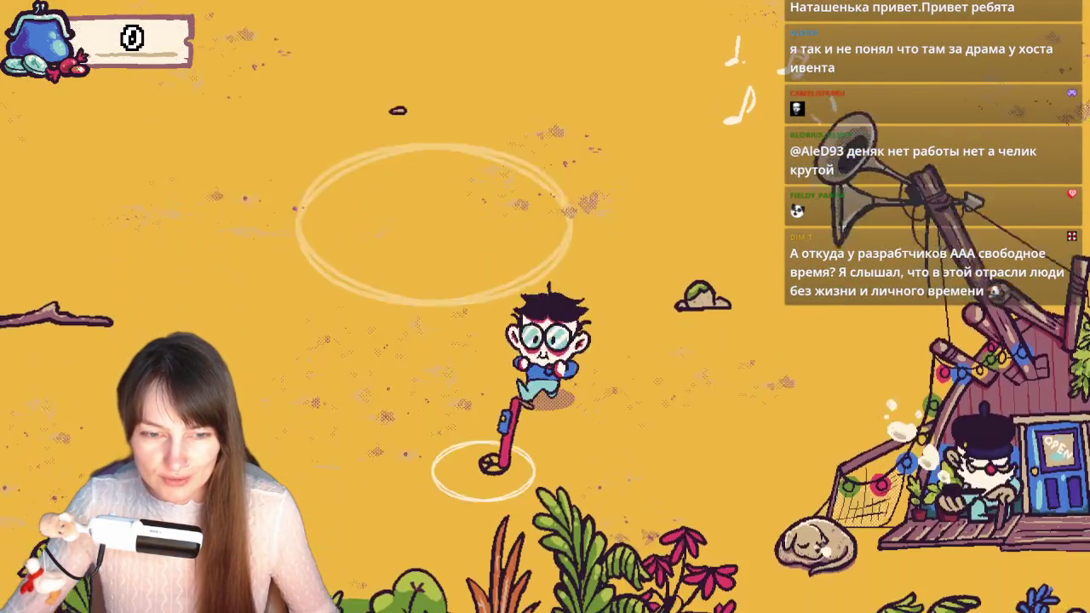
{"action": "key", "text": "d"}
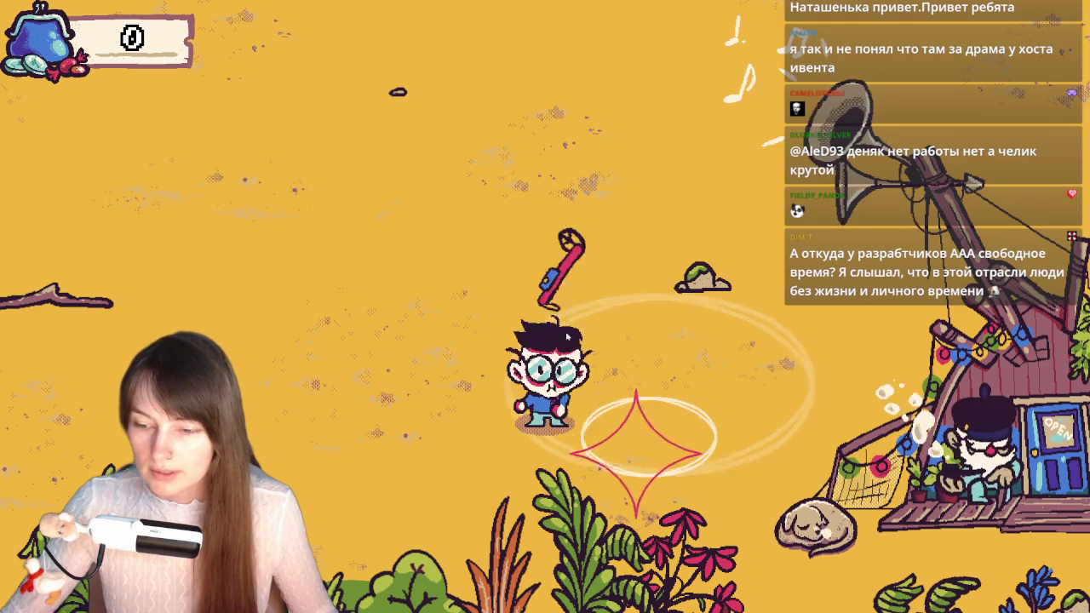
{"action": "key", "text": "d"}
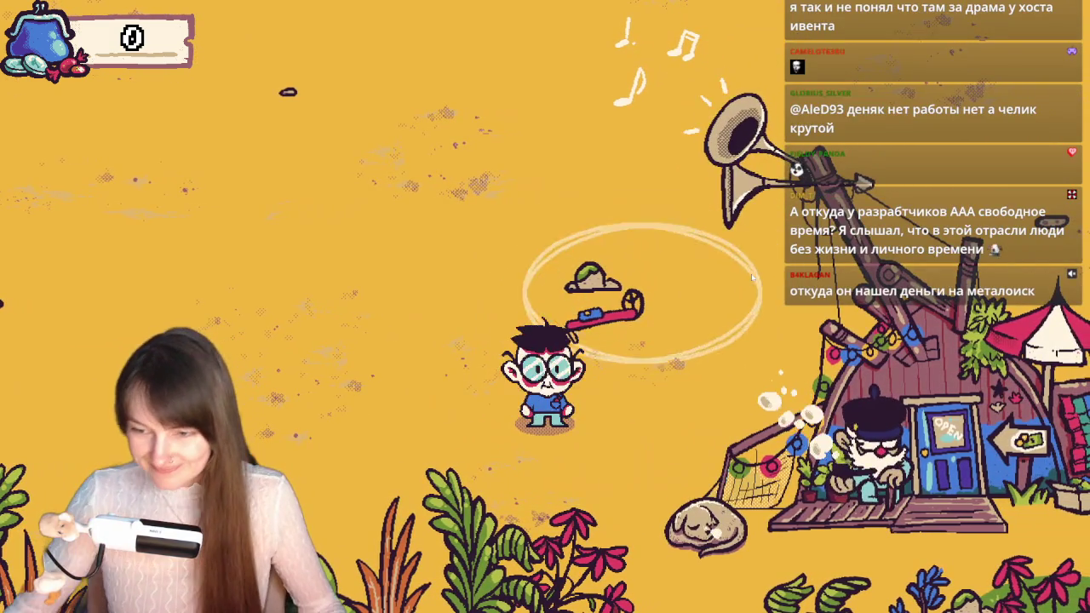
{"action": "key", "text": "w"}
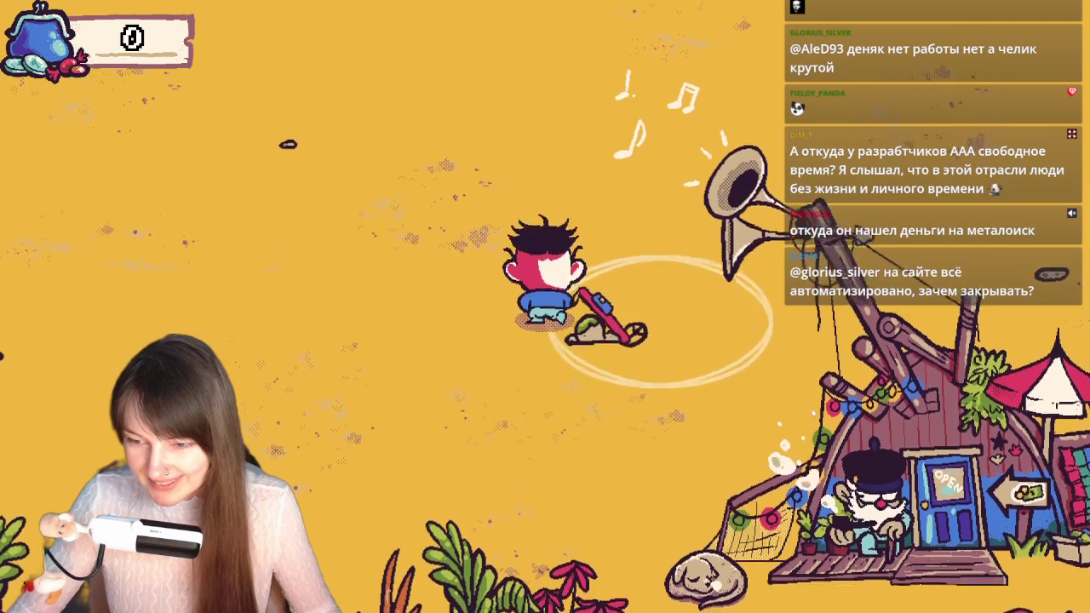
{"action": "key", "text": "w"}
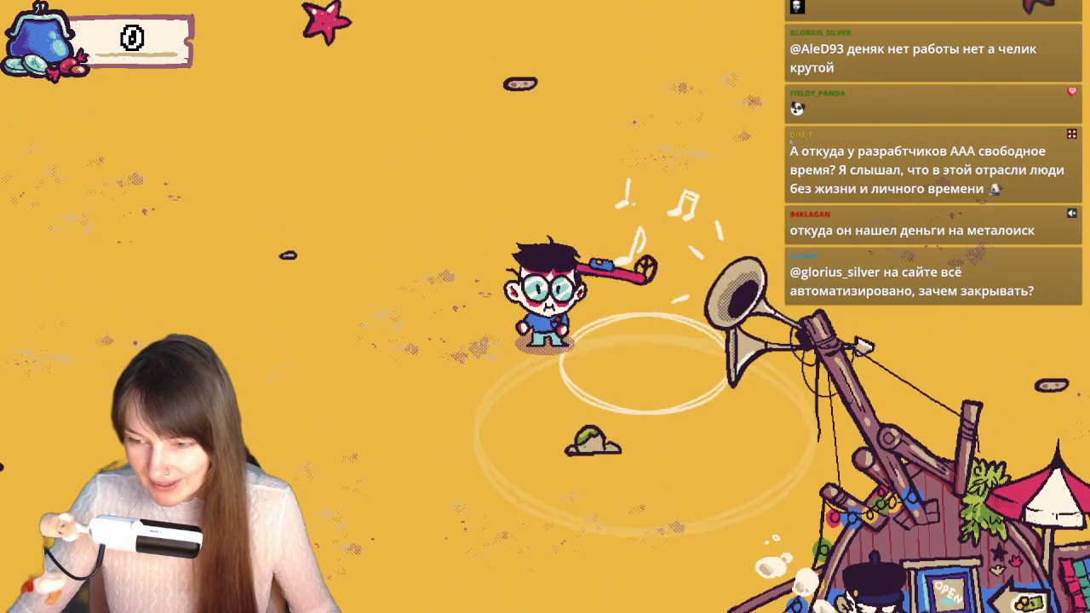
{"action": "key", "text": "d"}
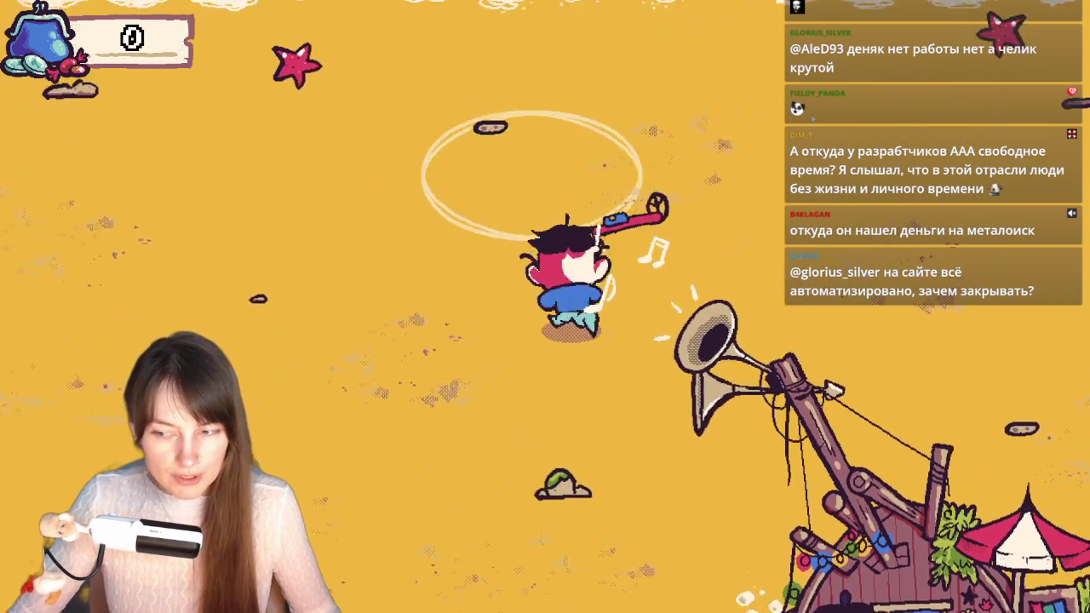
{"action": "key", "text": "w"}
{"action": "key", "text": "d"}
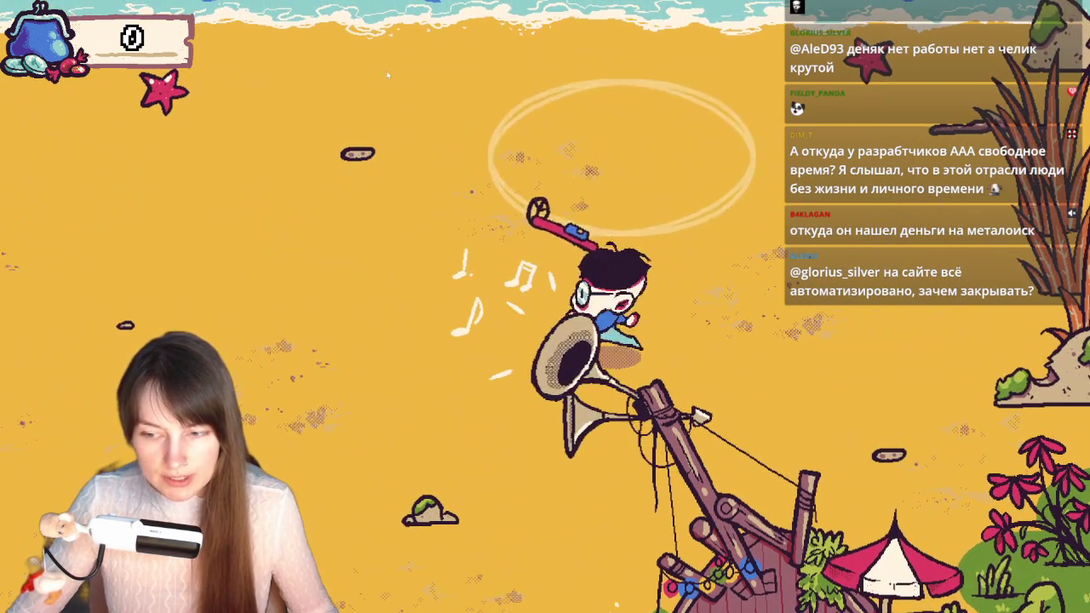
{"action": "key", "text": "a"}
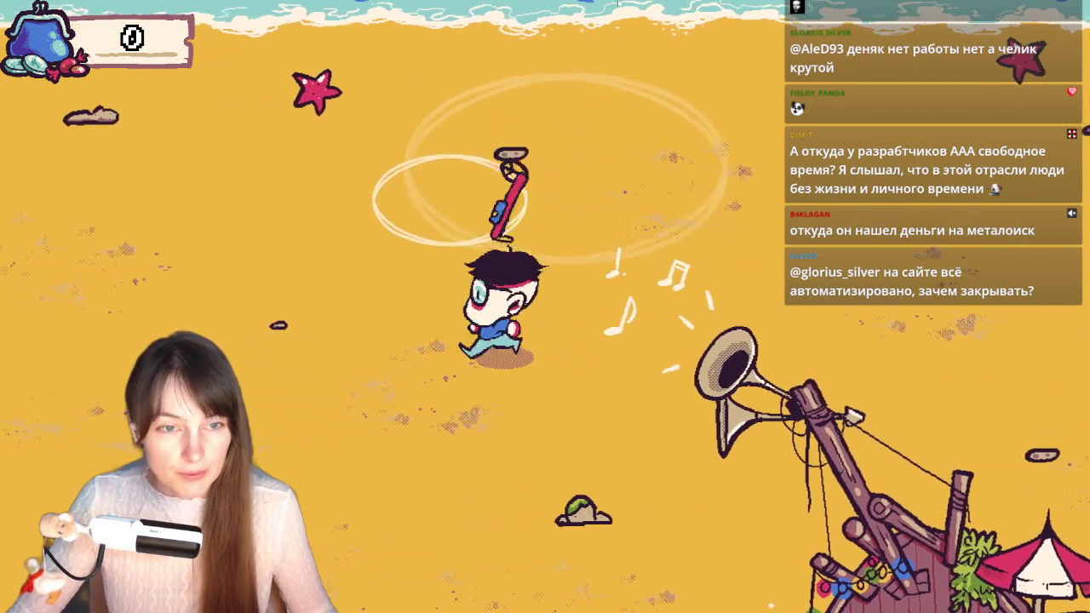
{"action": "key", "text": "a"}
{"action": "key", "text": "w"}
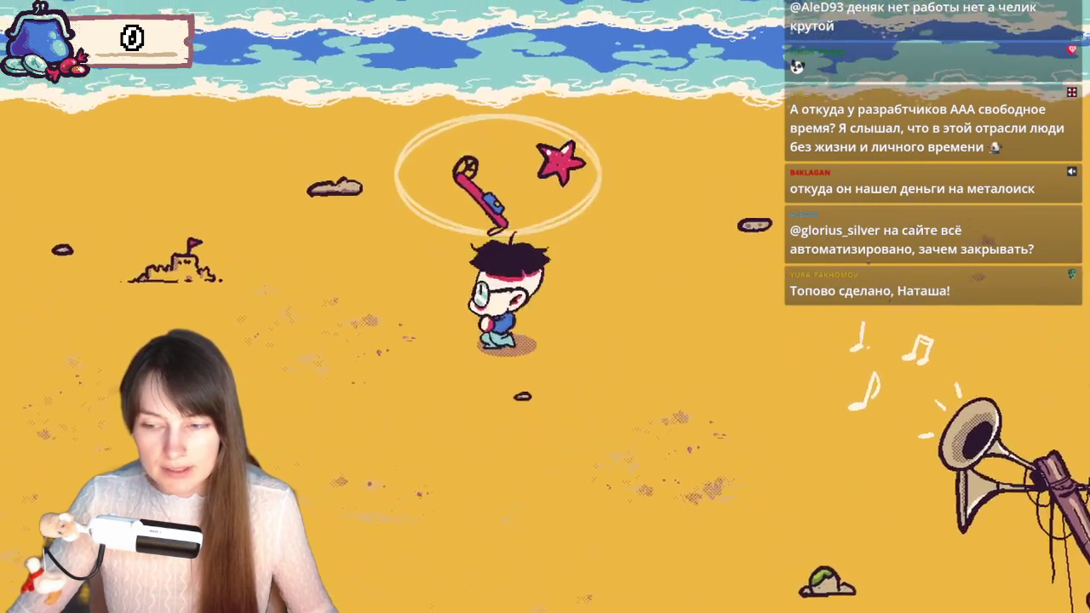
{"action": "key", "text": "a"}
{"action": "key", "text": "s"}
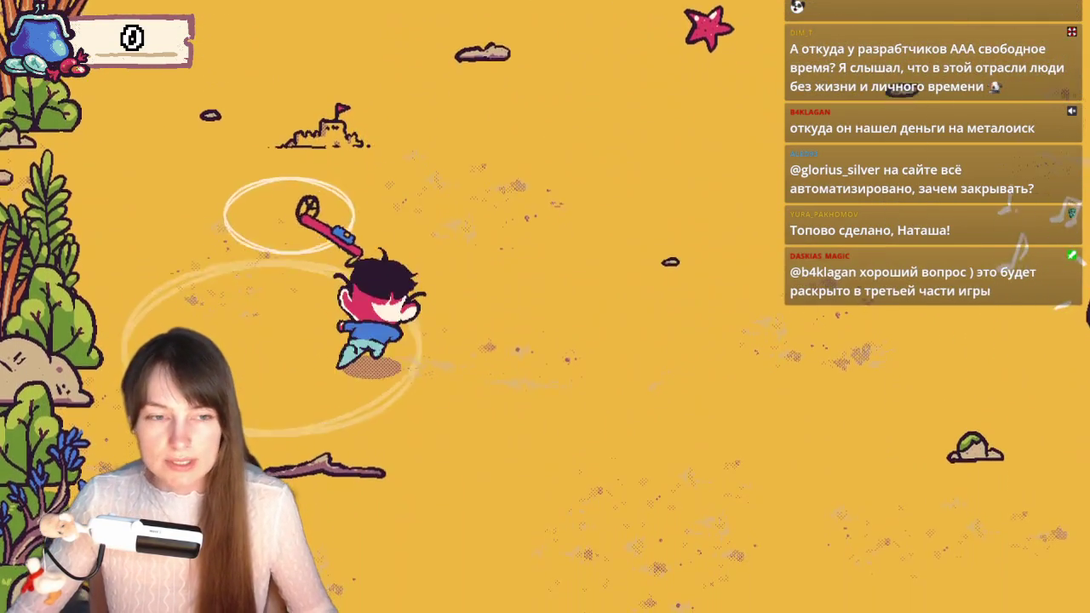
{"action": "key", "text": "w"}
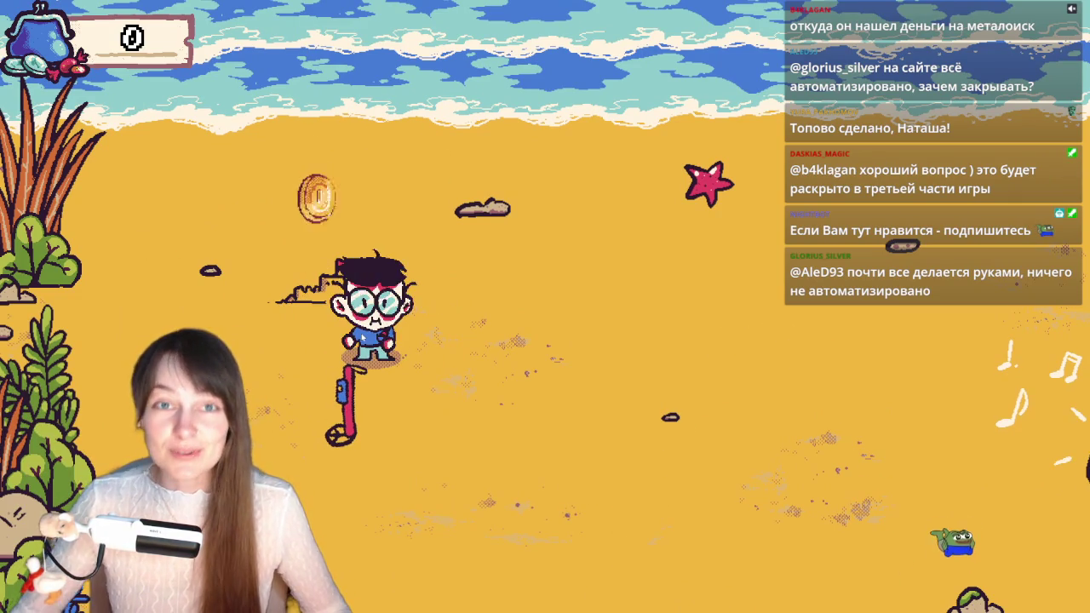
- Search through the plants and dig at the rock for more coins
{"action": "key", "text": "s"}
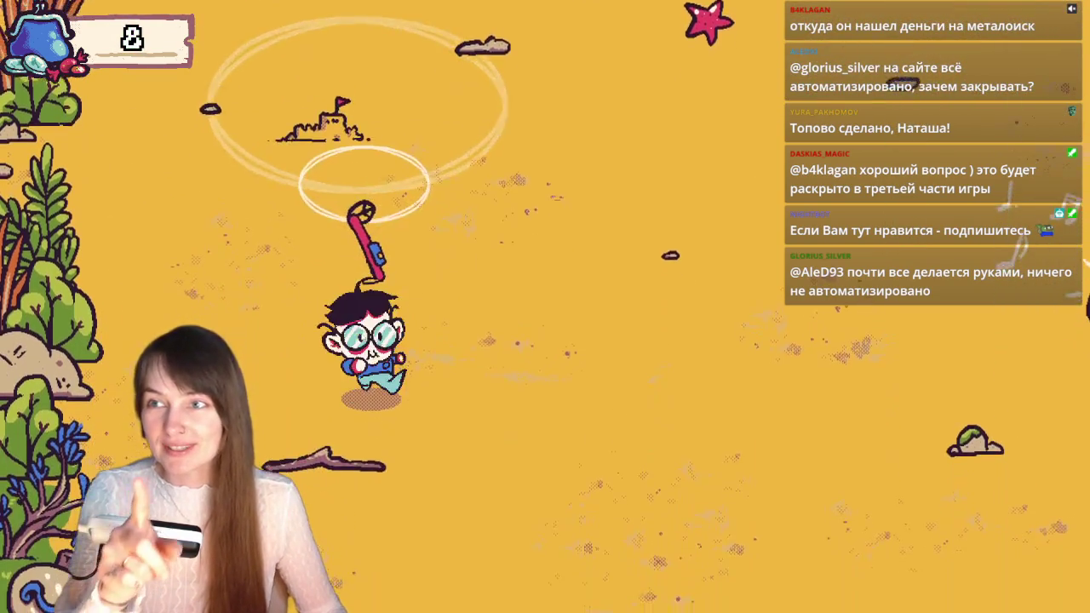
{"action": "key", "text": "s"}
{"action": "key", "text": "d"}
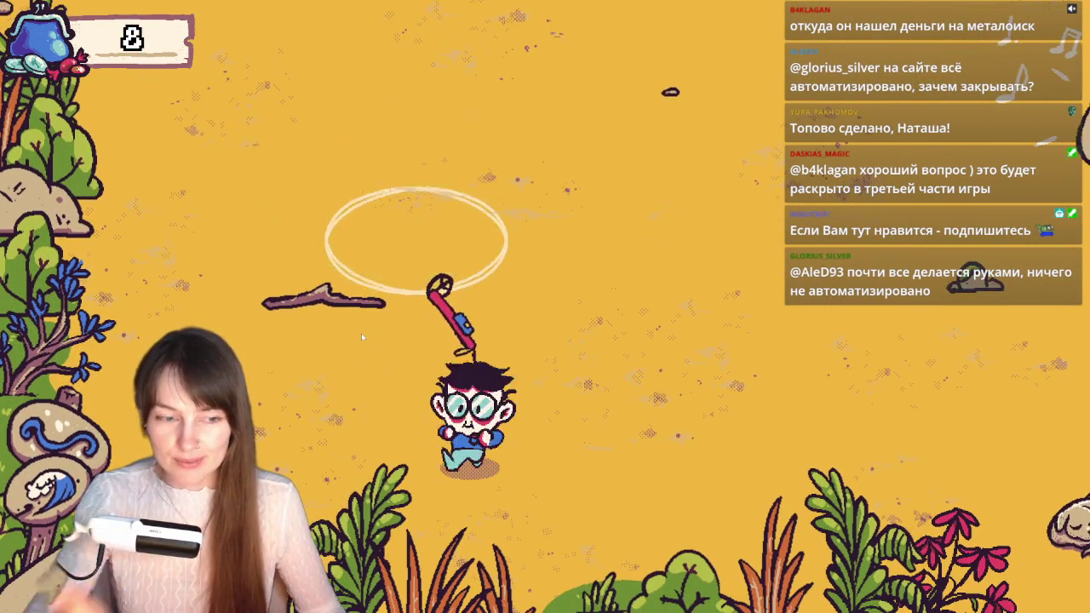
{"action": "key", "text": "s"}
{"action": "key", "text": "a"}
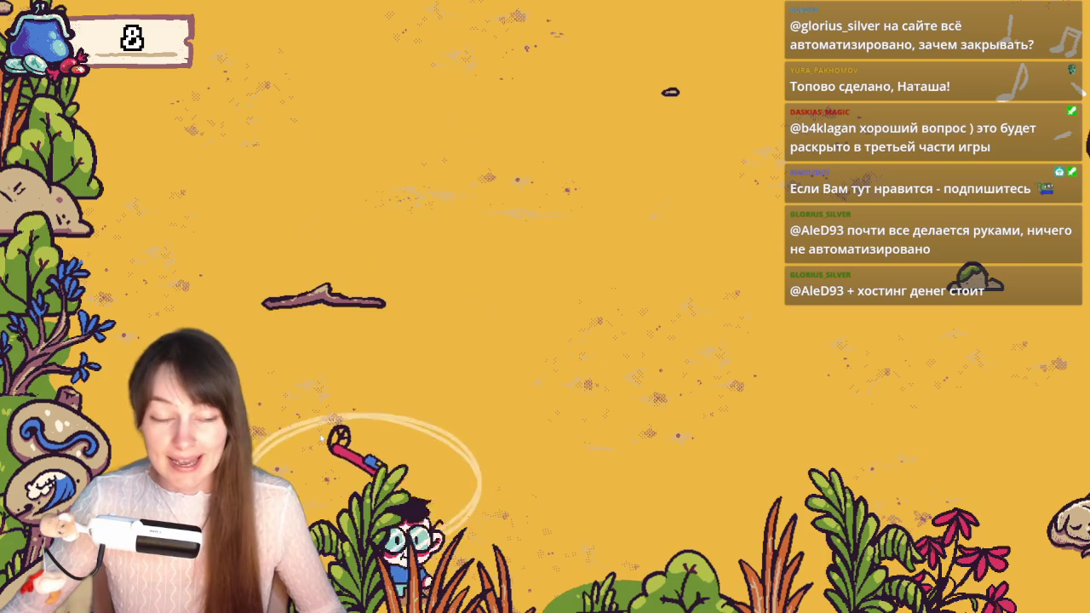
{"action": "key", "text": "d"}
{"action": "key", "text": "w"}
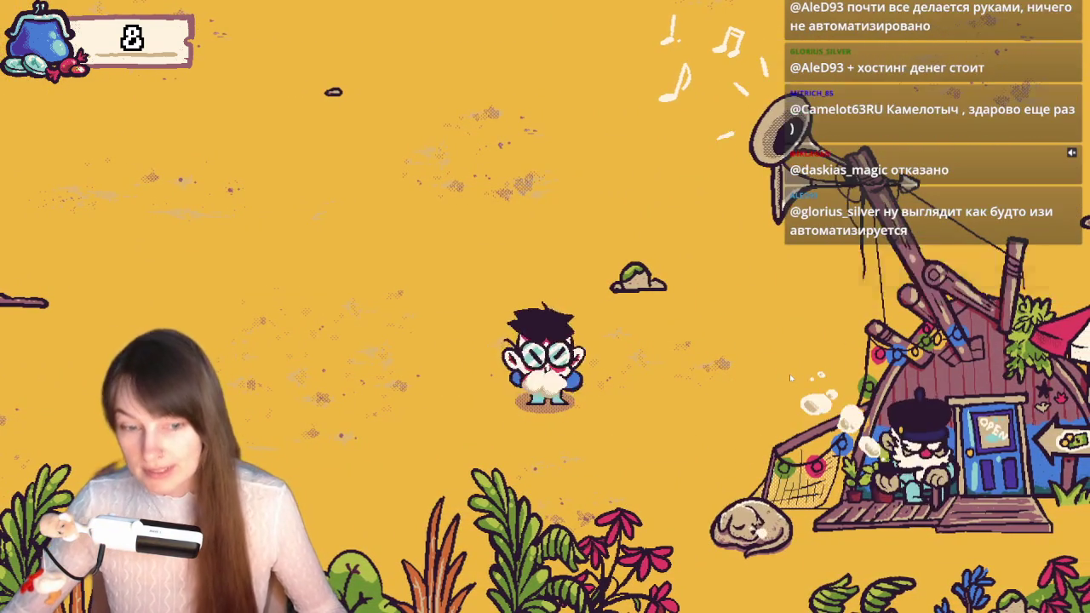
{"action": "left_click", "coordinate": [772, 319]}
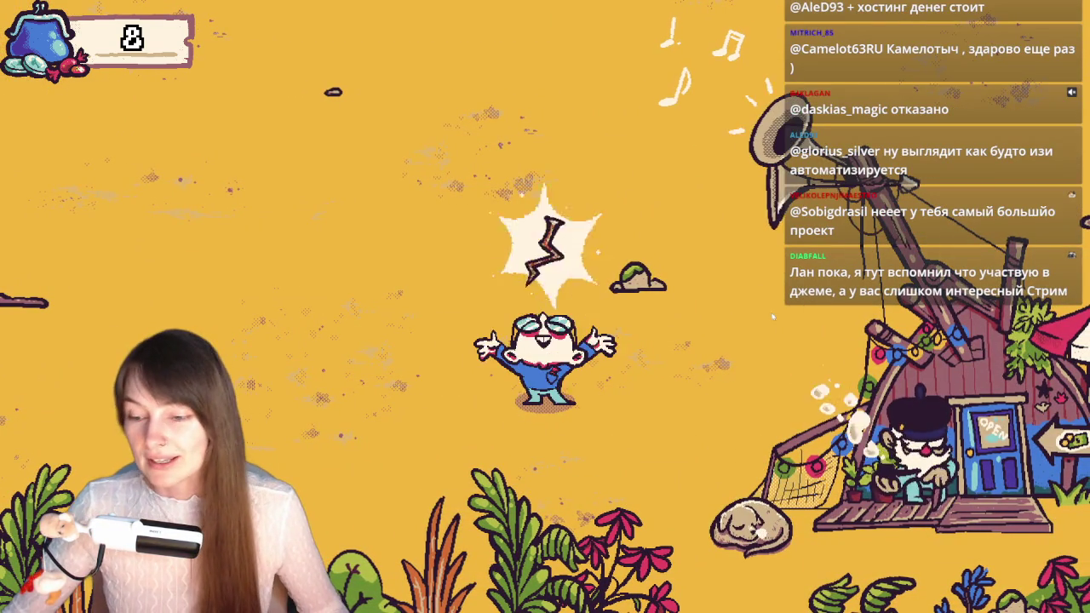
{"action": "left_click", "coordinate": [772, 318]}
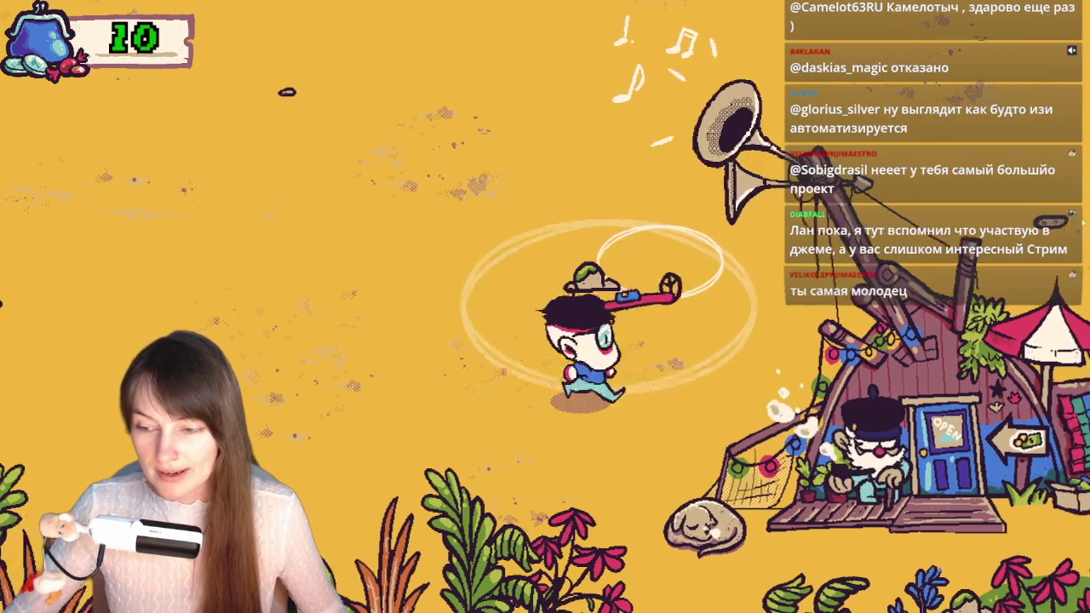
- With 30 coins, walk past the gramophone down to the seaside shop and enter it
{"action": "key", "text": "w"}
{"action": "key", "text": "w"}
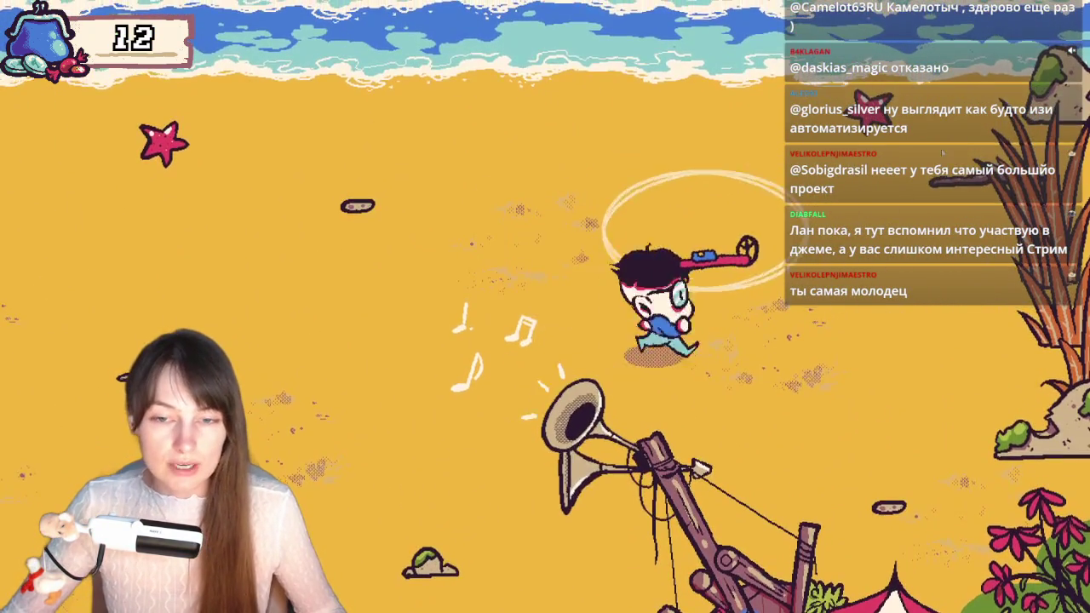
{"action": "key", "text": "d"}
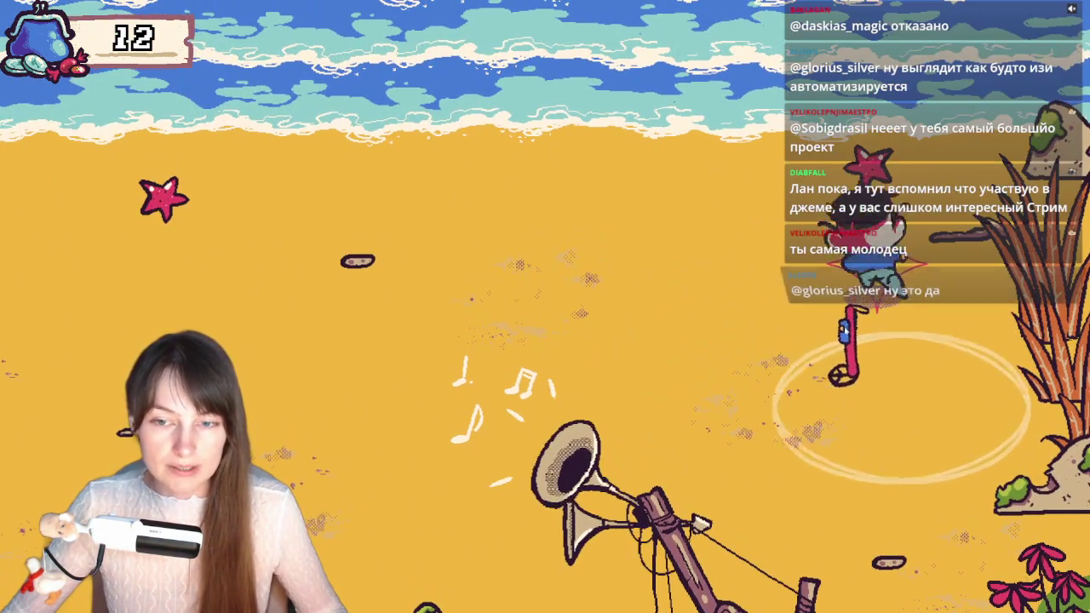
{"action": "key", "text": "w"}
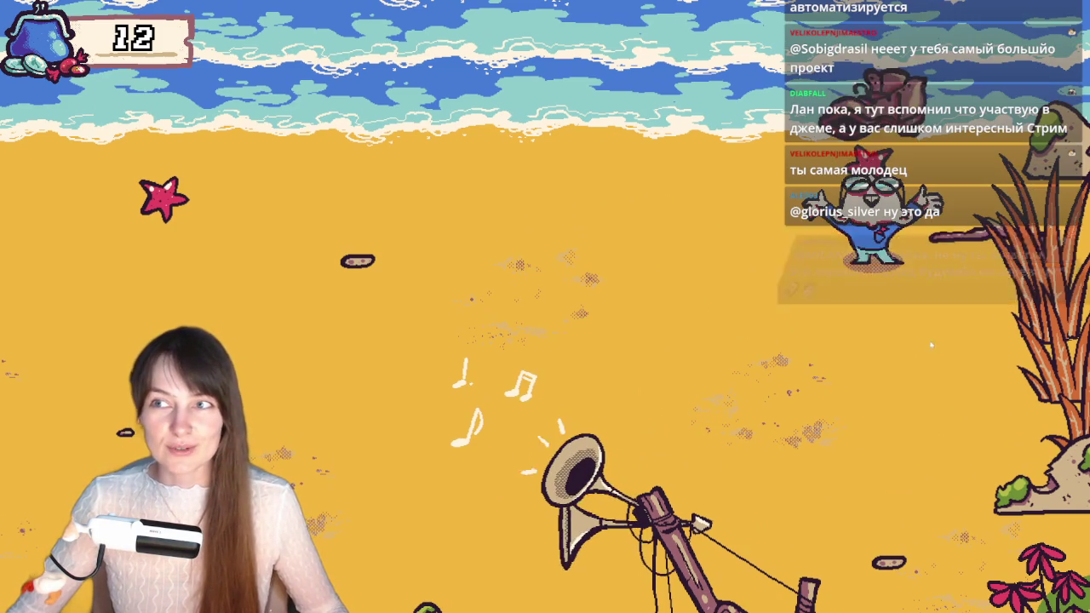
{"action": "key", "text": "s"}
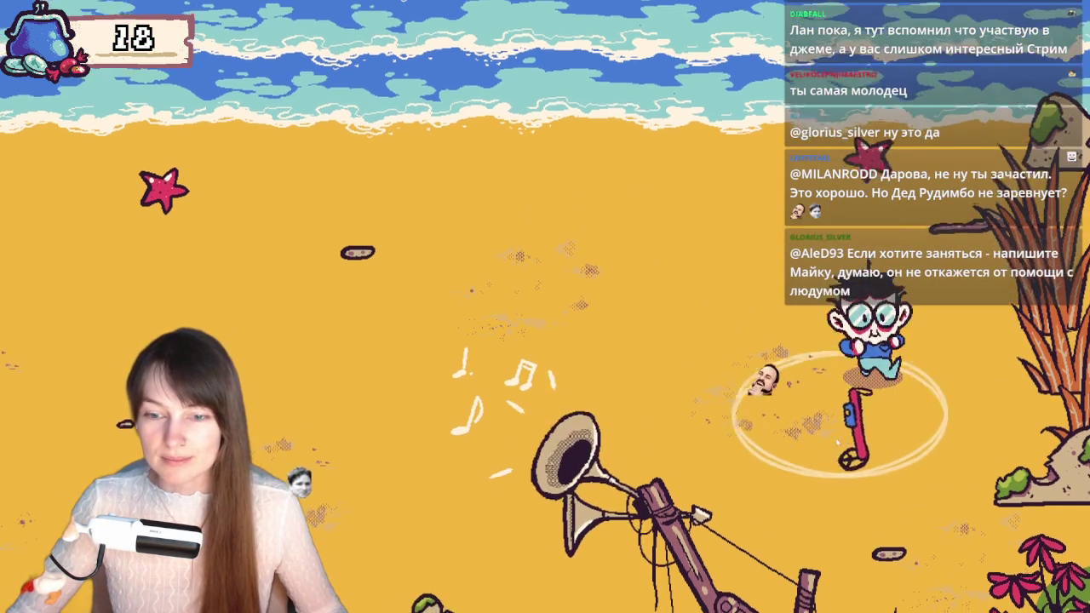
{"action": "key", "text": "w"}
{"action": "key", "text": "a"}
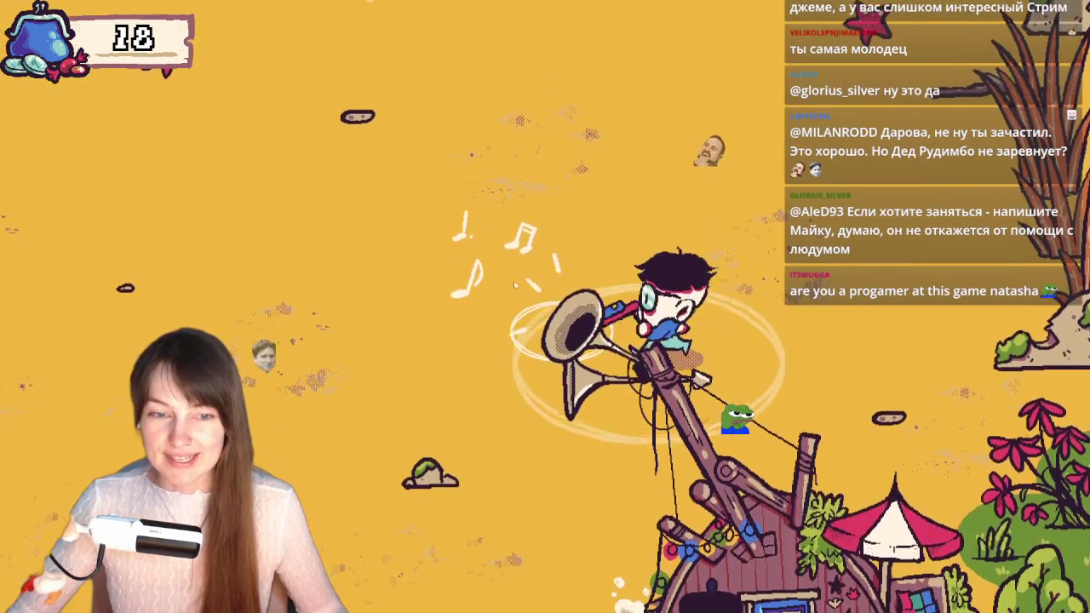
{"action": "key", "text": "s"}
{"action": "key", "text": "d"}
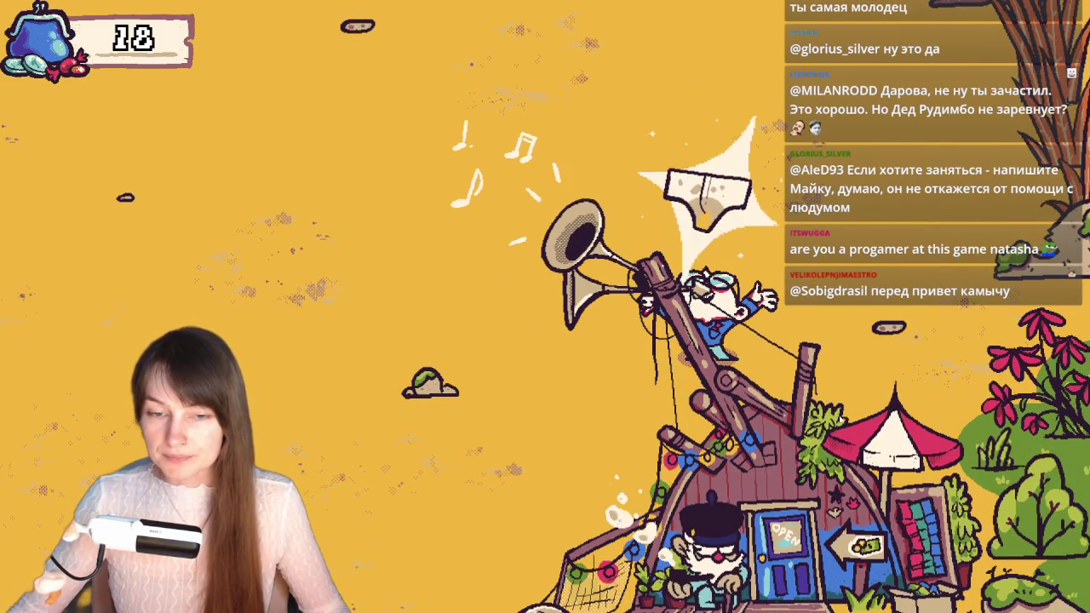
{"action": "key", "text": "a"}
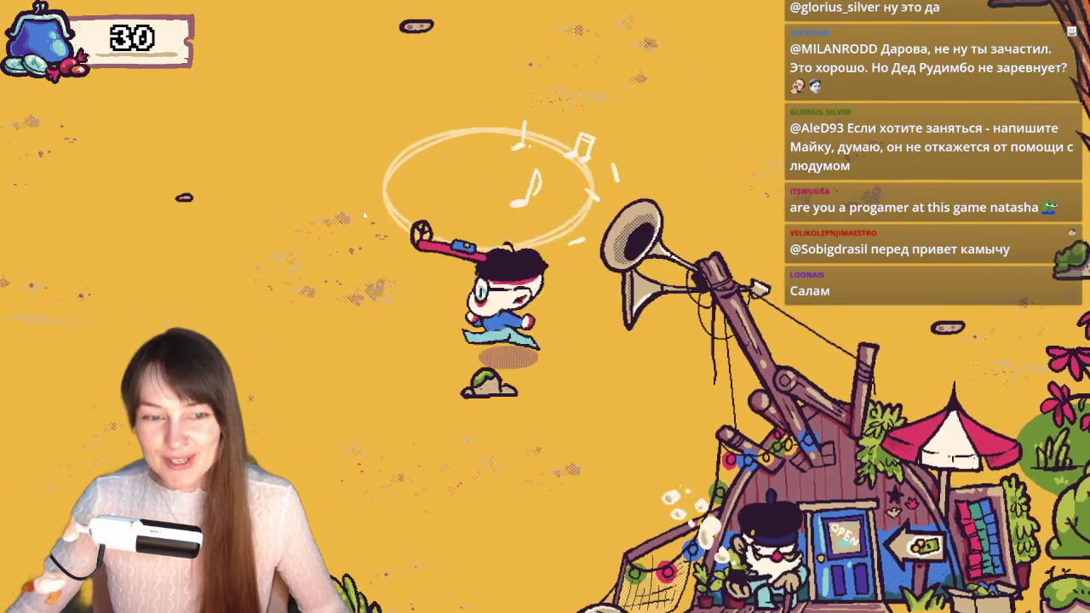
{"action": "key", "text": "s"}
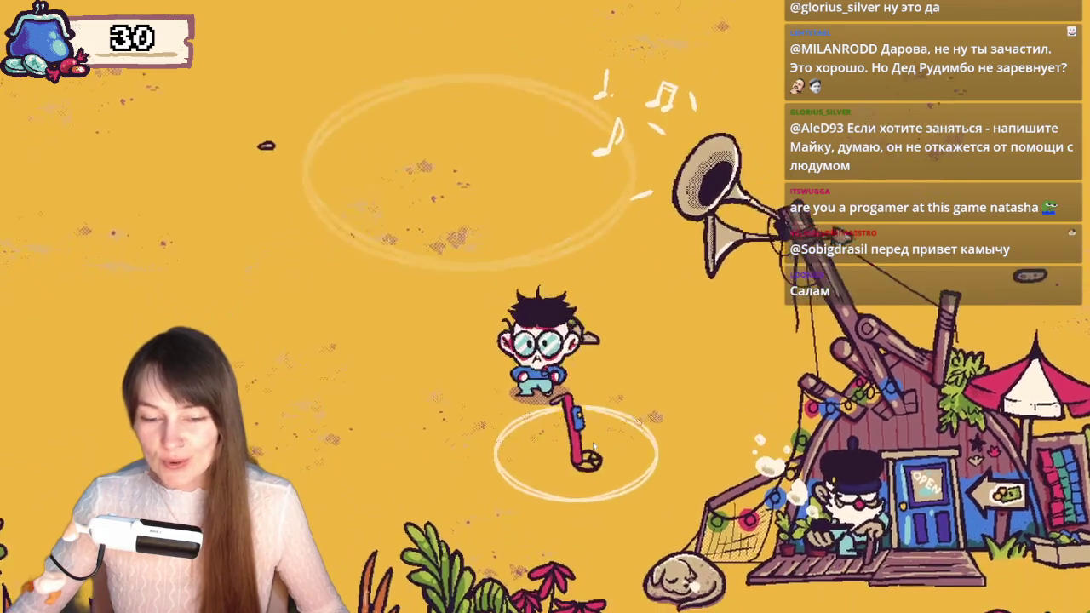
{"action": "key", "text": "s"}
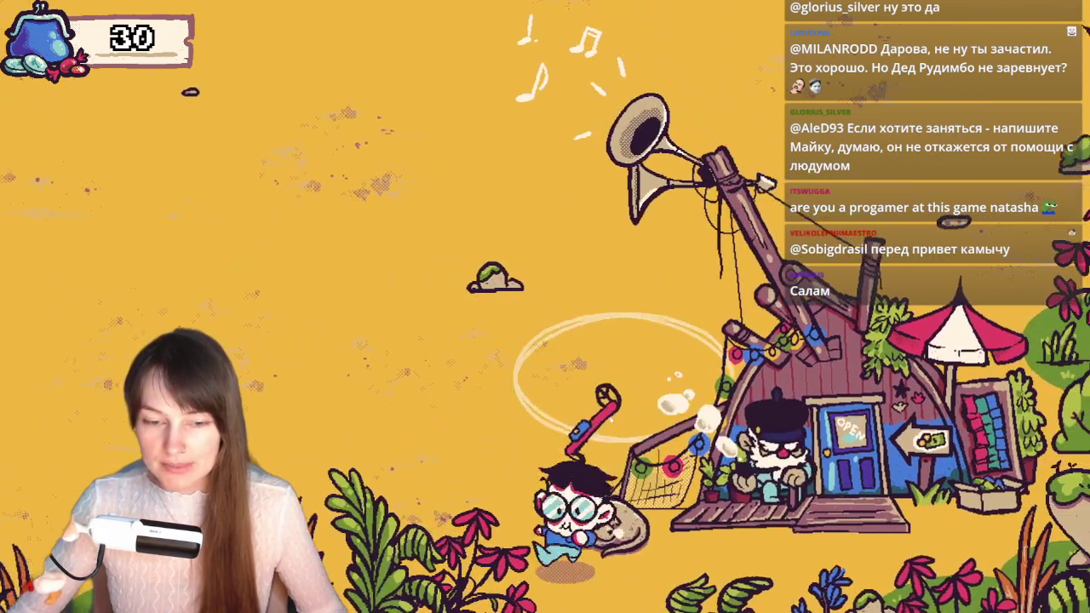
{"action": "key", "text": "e"}
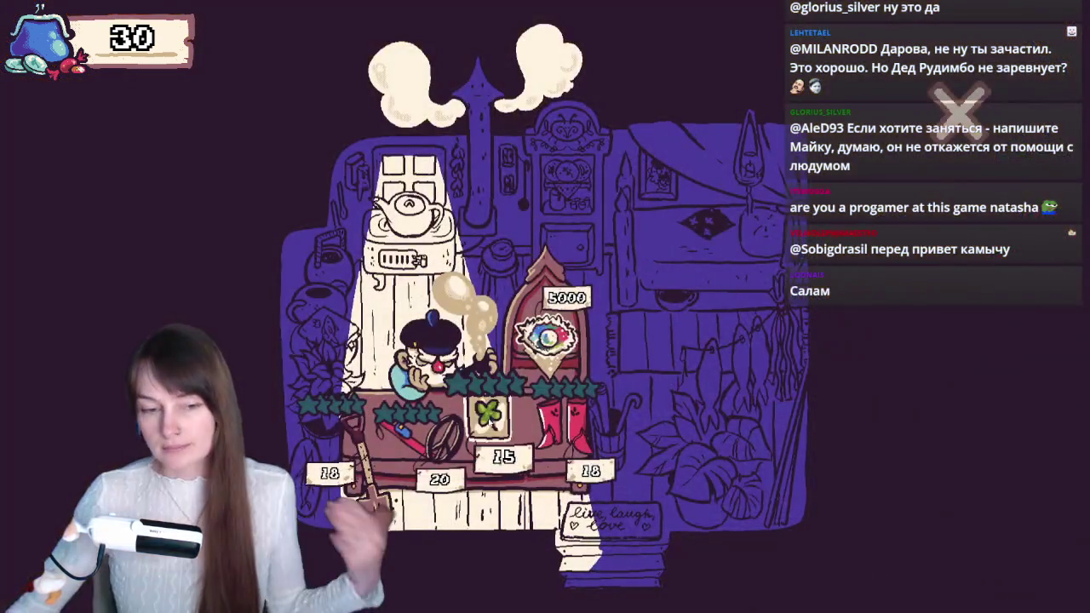
- Leave the shop and dig up a buried item with the metal detector
{"action": "key", "text": "Escape"}
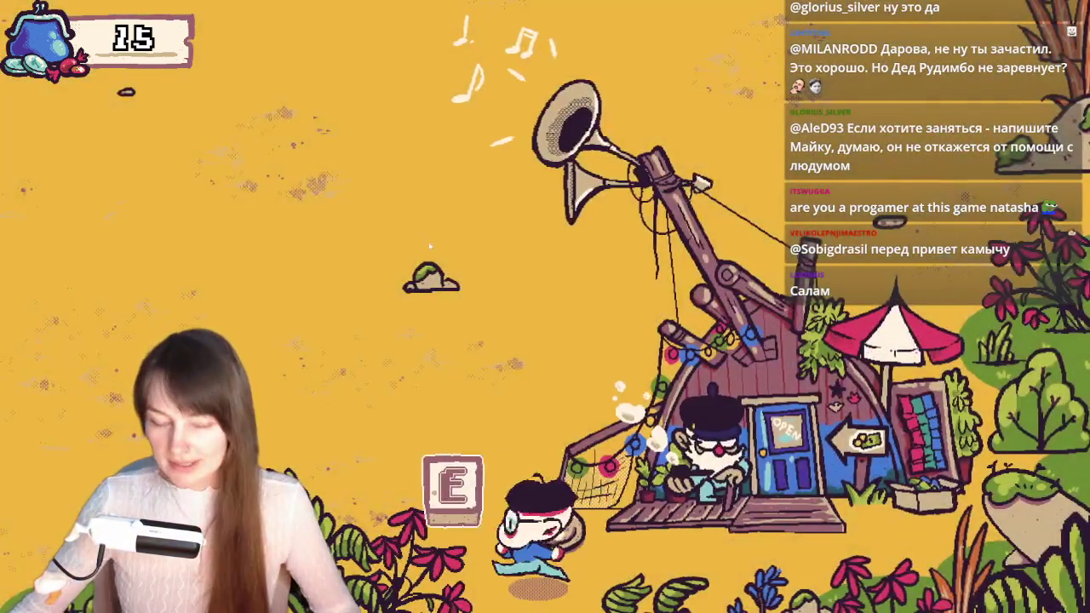
{"action": "key", "text": "a"}
{"action": "left_click", "coordinate": [367, 277]}
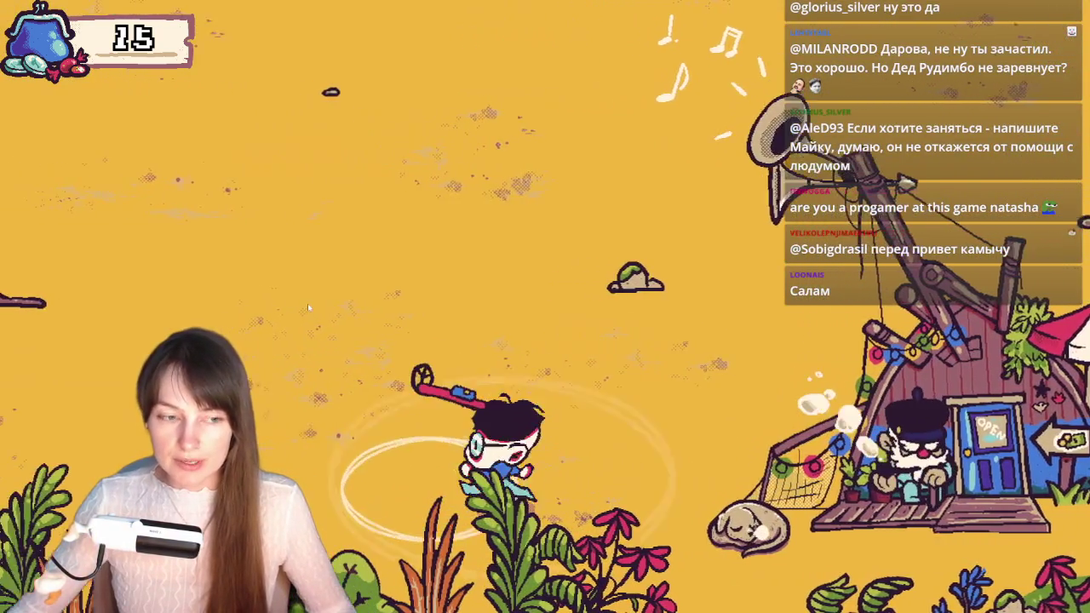
{"action": "key", "text": "w"}
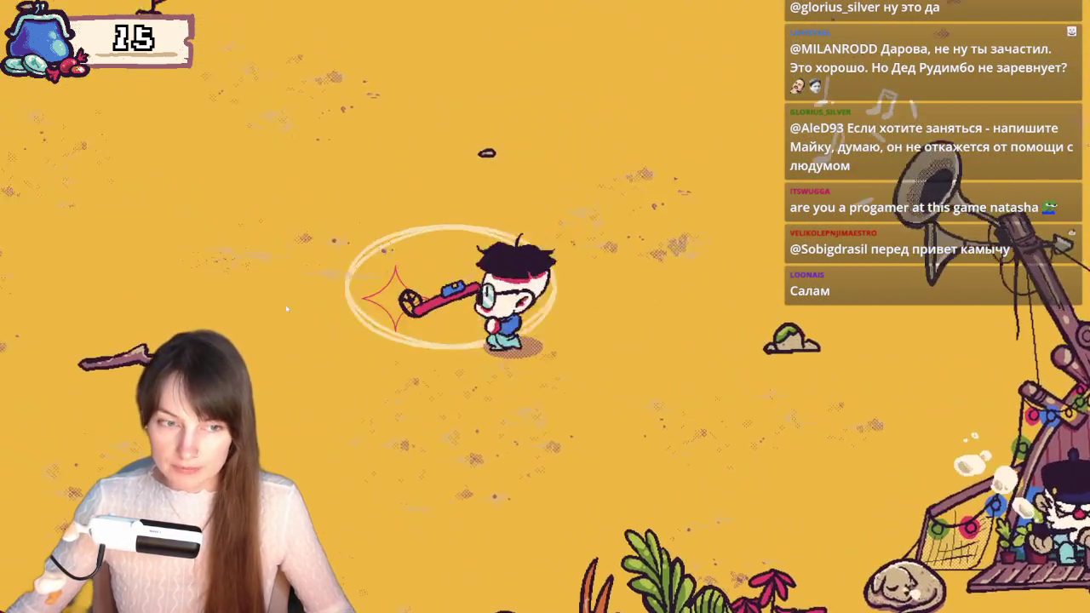
{"action": "key", "text": "a"}
{"action": "key", "text": "a"}
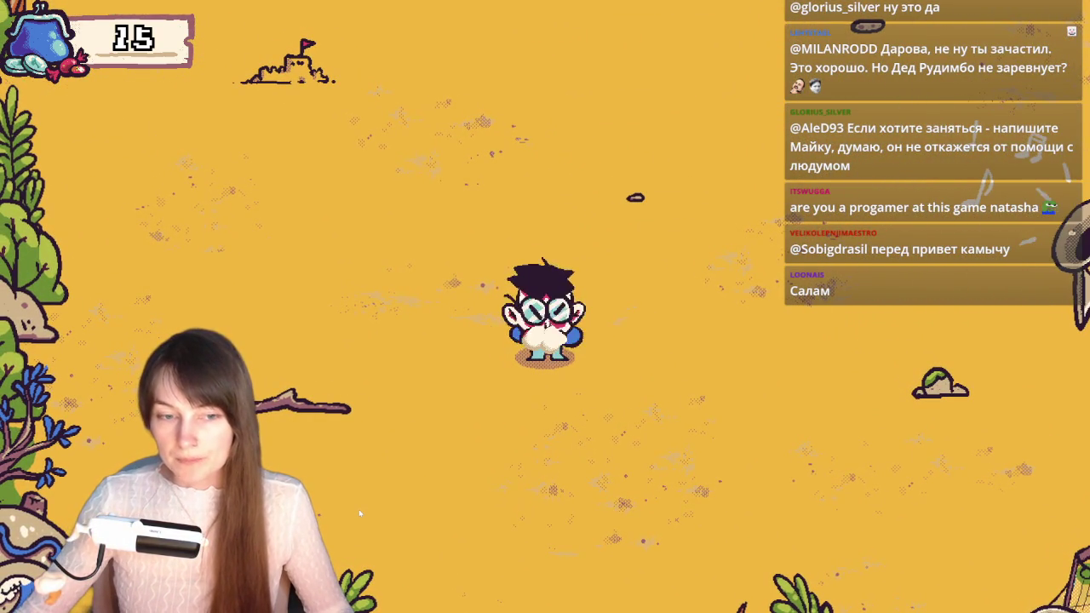
{"action": "key", "text": "e"}
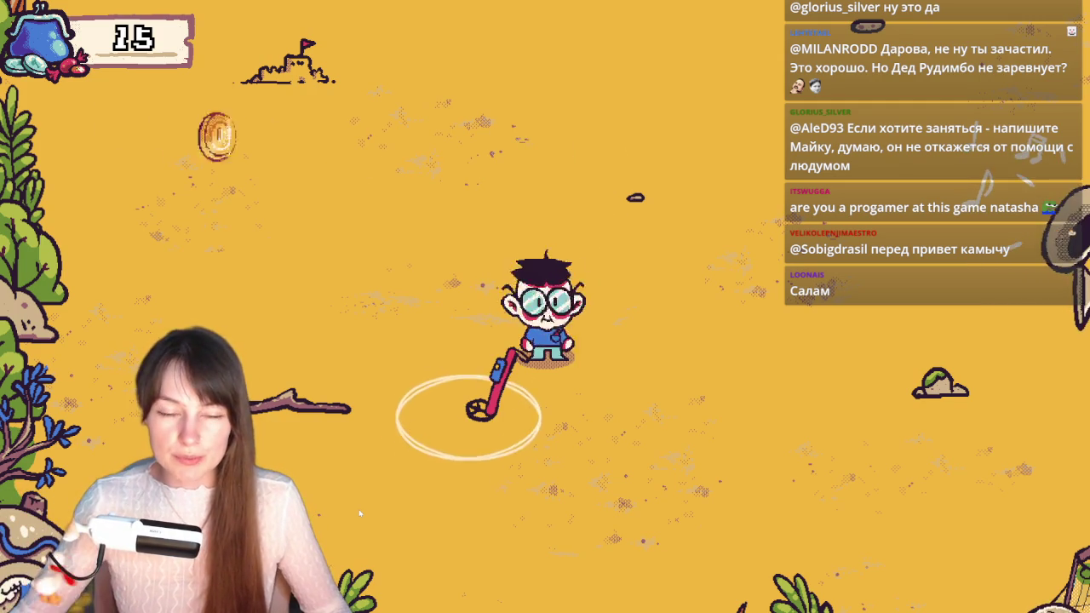
- Detect more coins, spend 20 at the shop, leaving 1, and step back outside
{"action": "key", "text": "d"}
{"action": "key", "text": "s"}
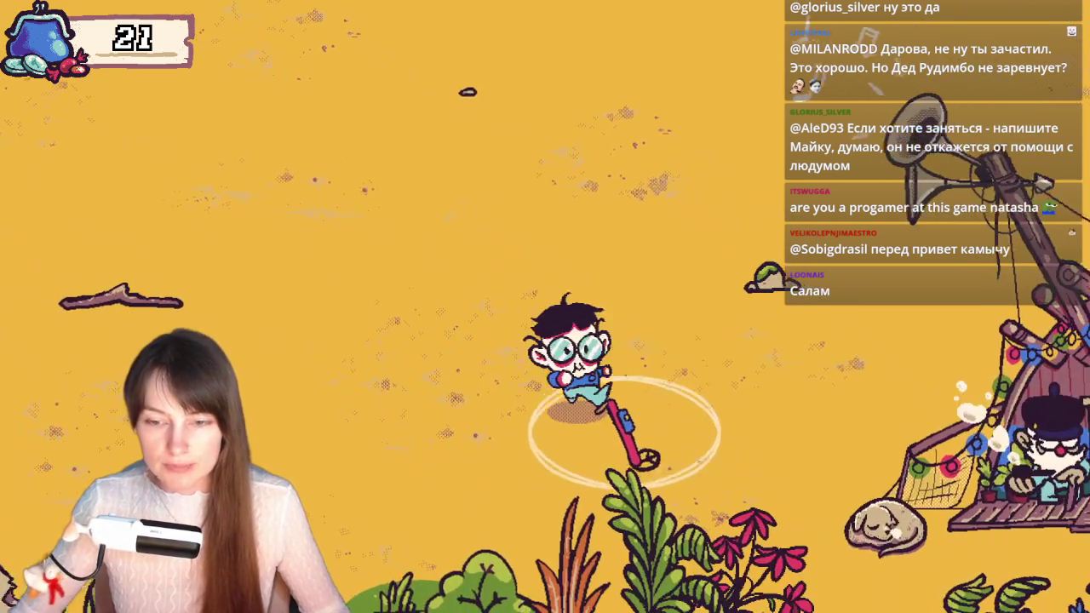
{"action": "key", "text": "d"}
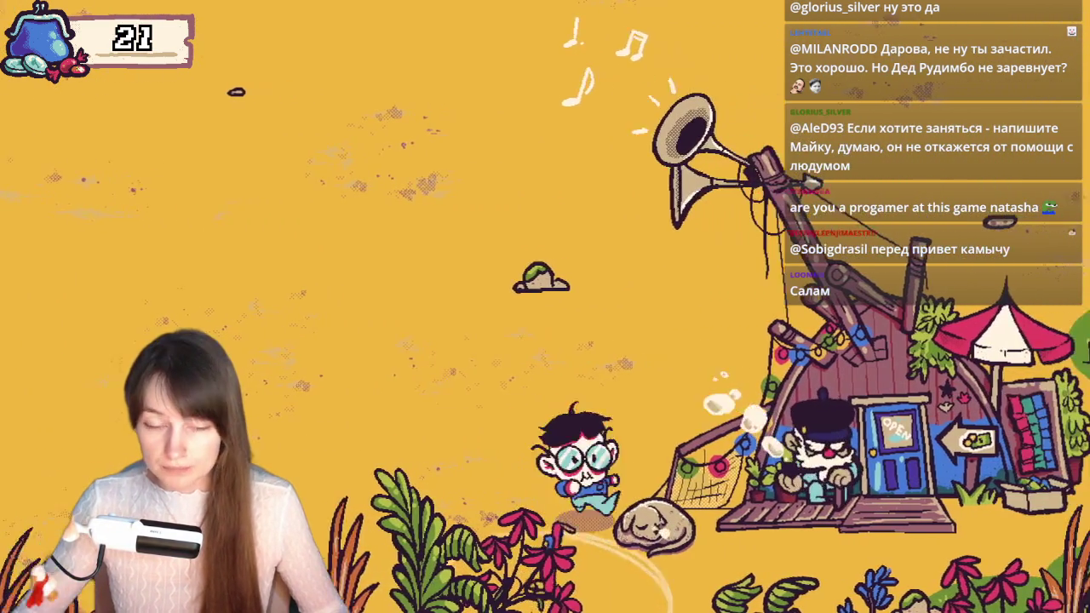
{"action": "key", "text": "e"}
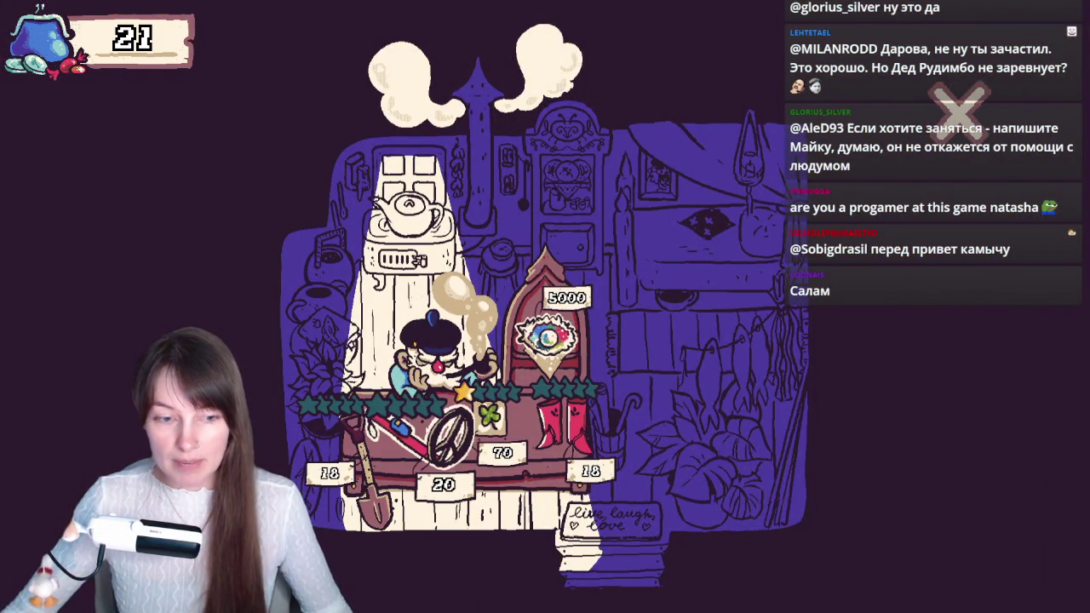
{"action": "key", "text": "Escape"}
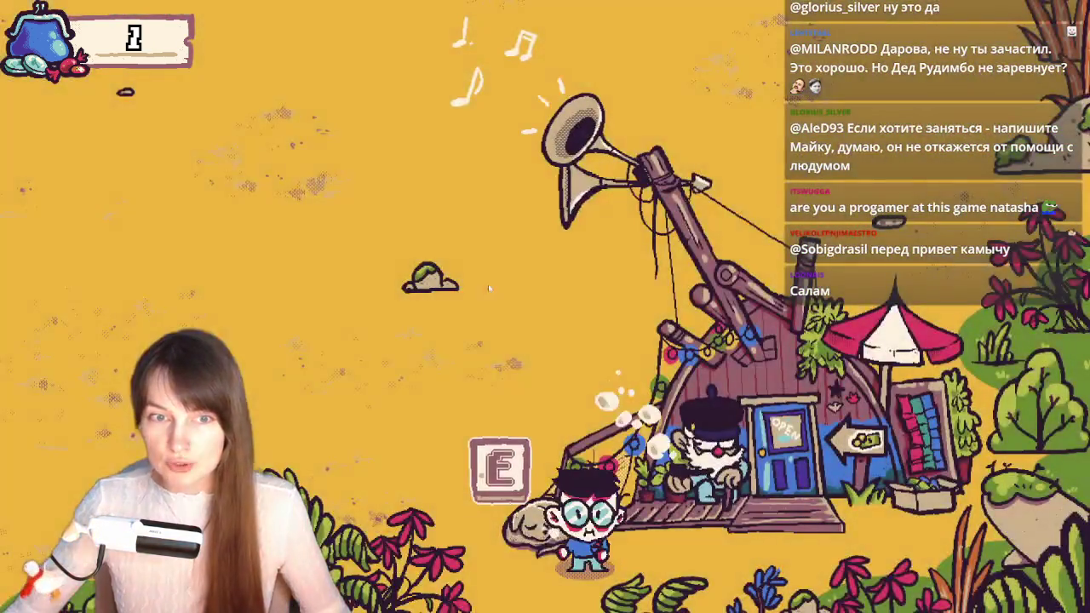
{"action": "key", "text": "a"}
{"action": "key", "text": "a"}
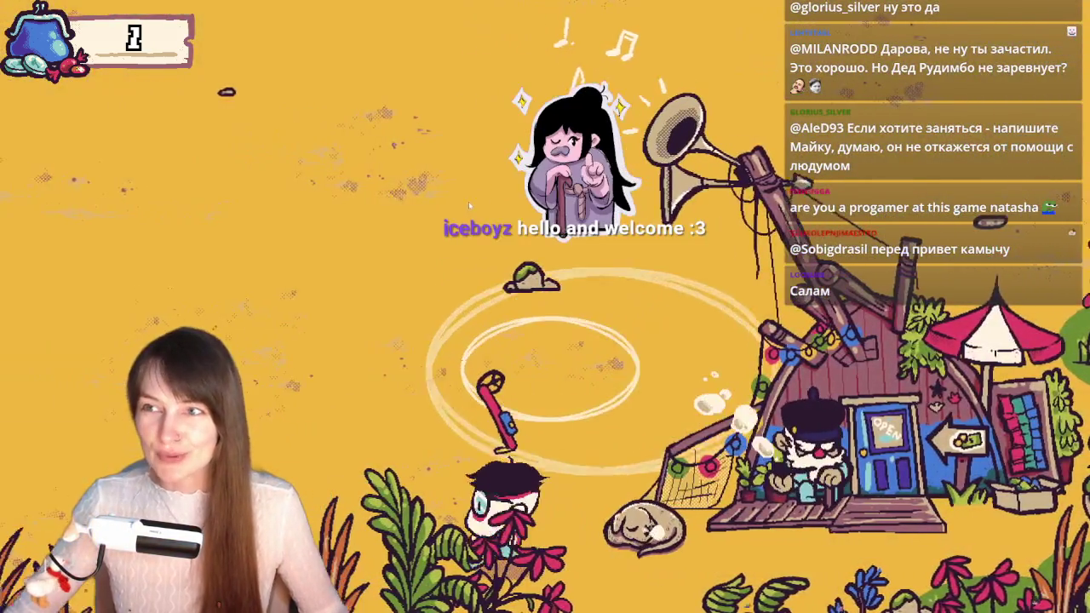
{"action": "key", "text": "a"}
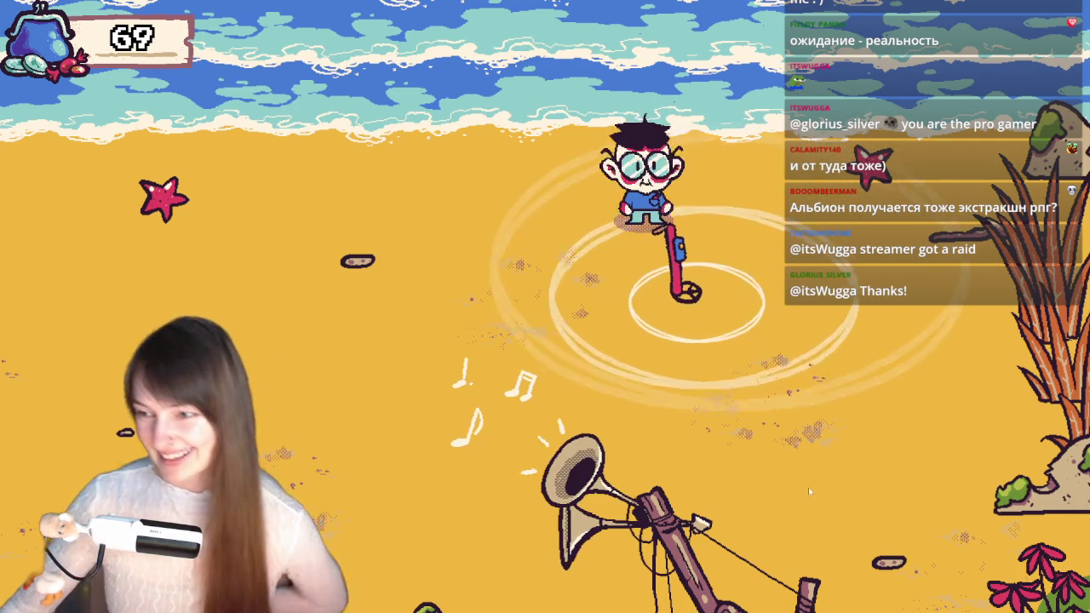
- Walk left along the beach and dig up coins at the marked spots
{"action": "key", "text": "a"}
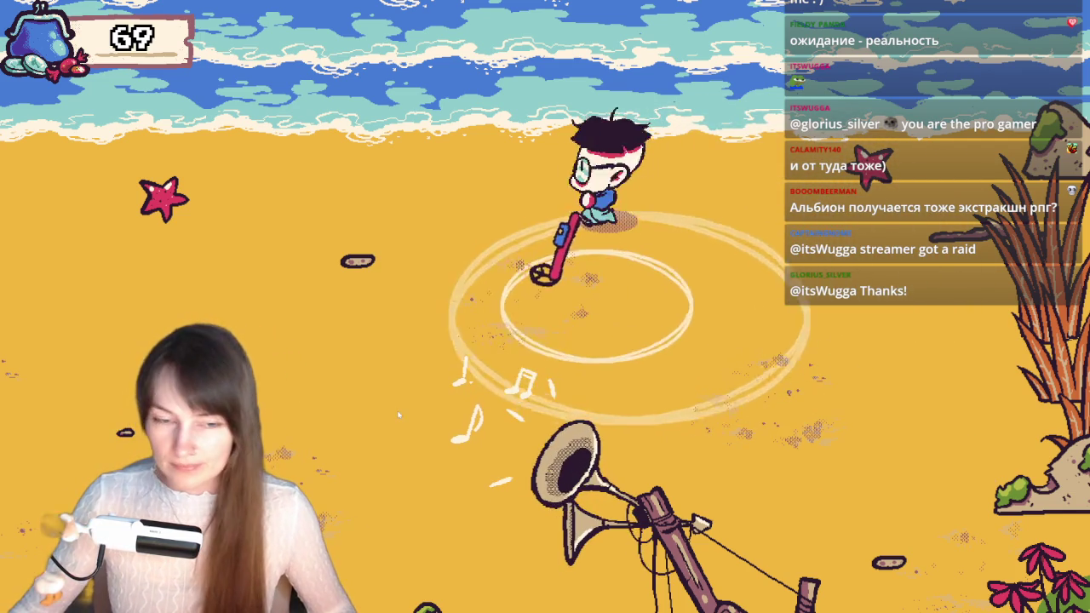
{"action": "key", "text": "a"}
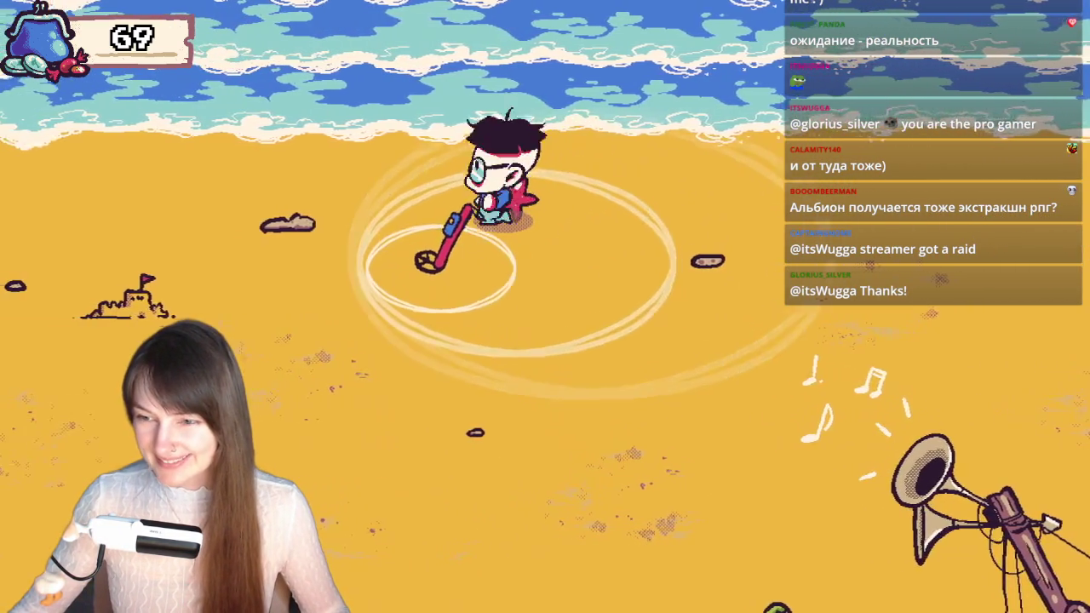
{"action": "key", "text": "a"}
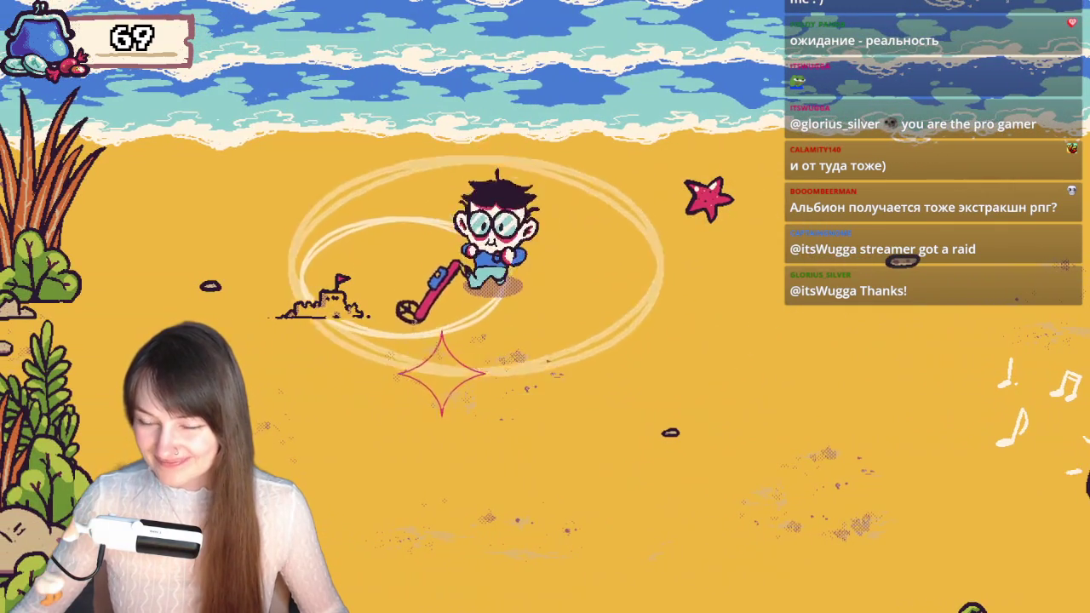
{"action": "key", "text": "s"}
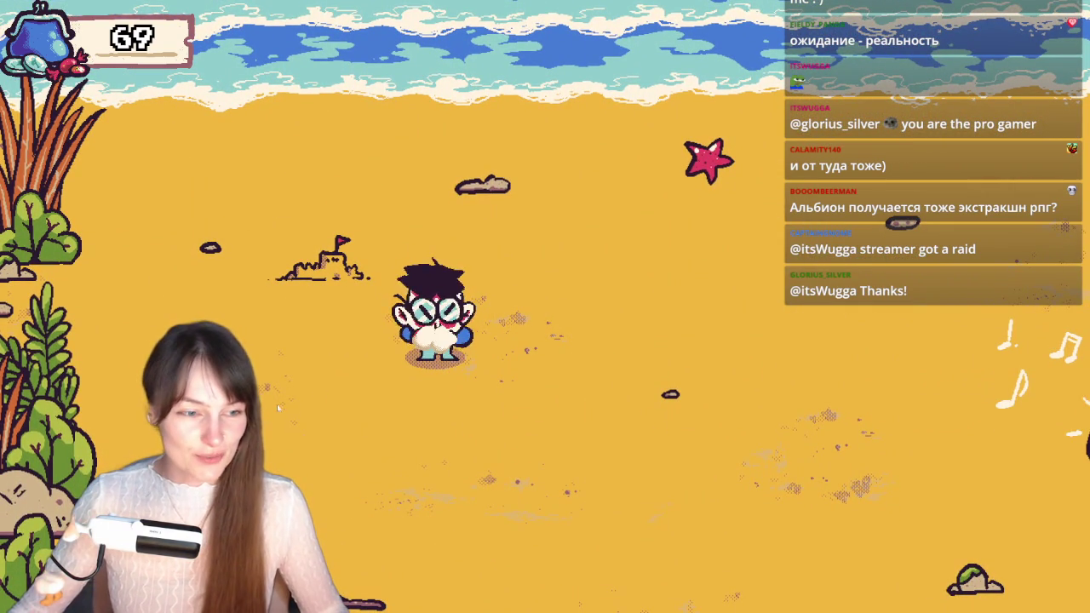
{"action": "key", "text": "s"}
{"action": "key", "text": "d"}
{"action": "key", "text": "d"}
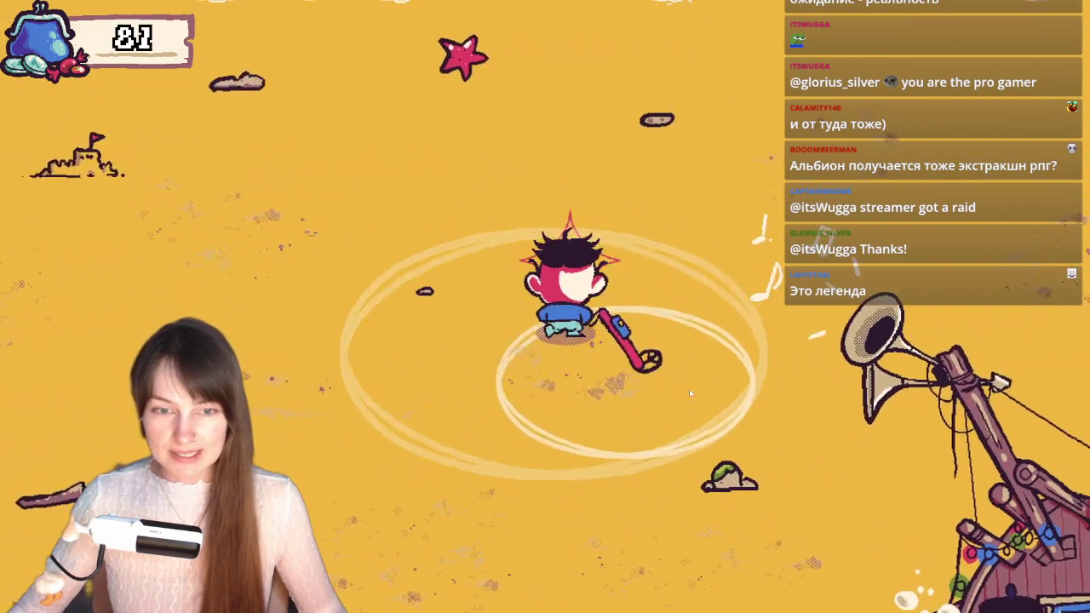
{"action": "key", "text": "w"}
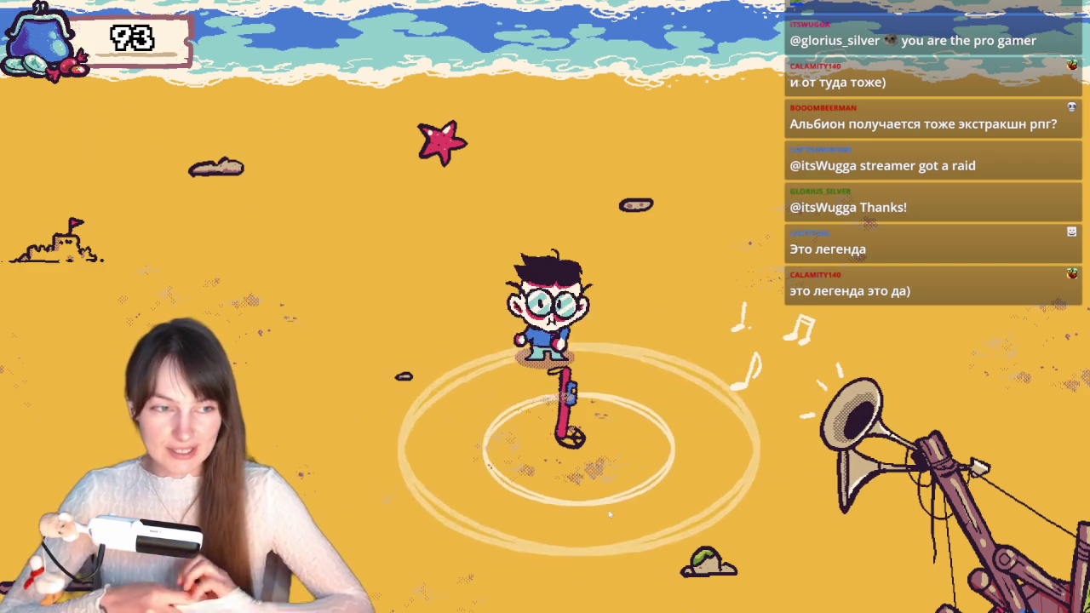
{"action": "key", "text": "s"}
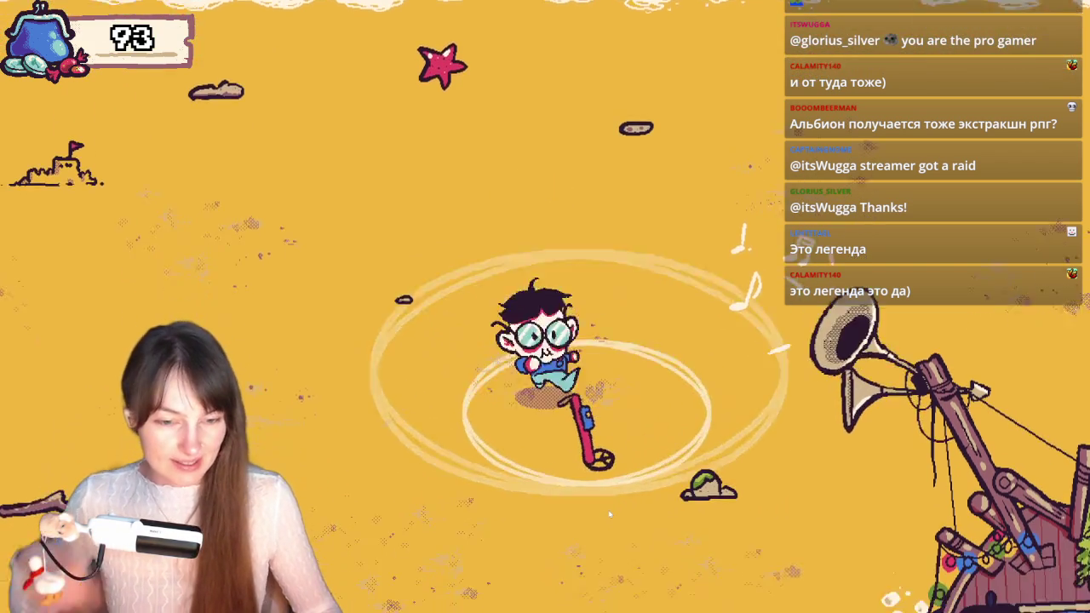
{"action": "key", "text": "s"}
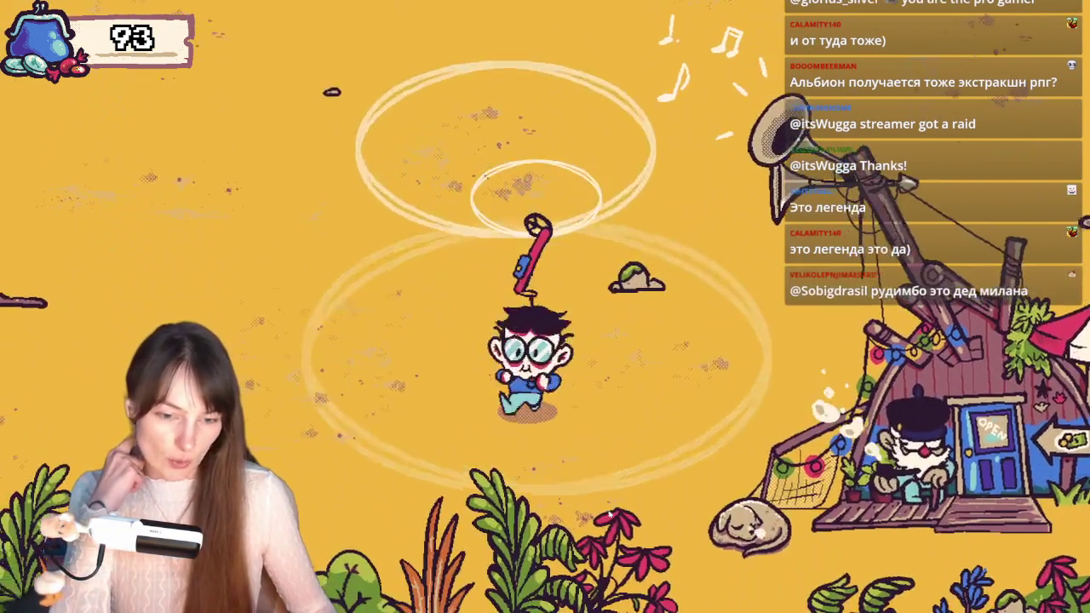
{"action": "key", "text": "a"}
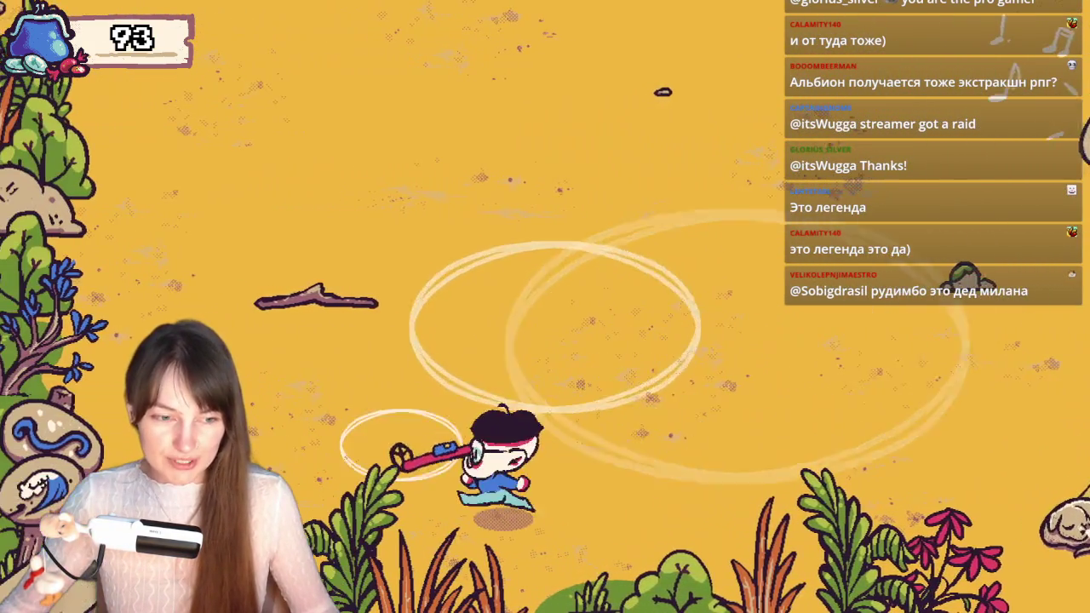
{"action": "key", "text": "a"}
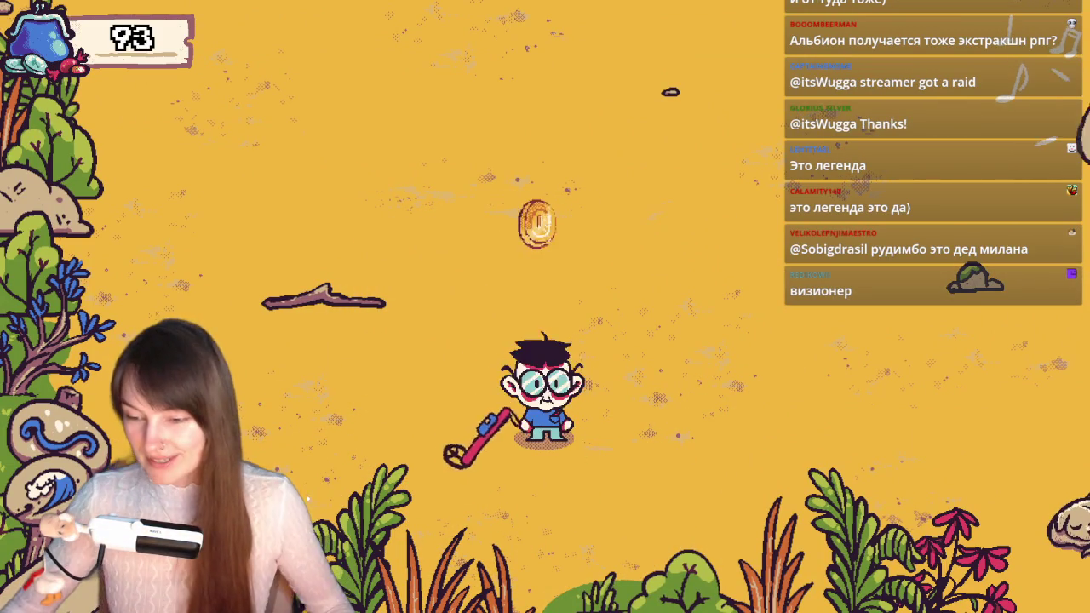
{"action": "key", "text": "a"}
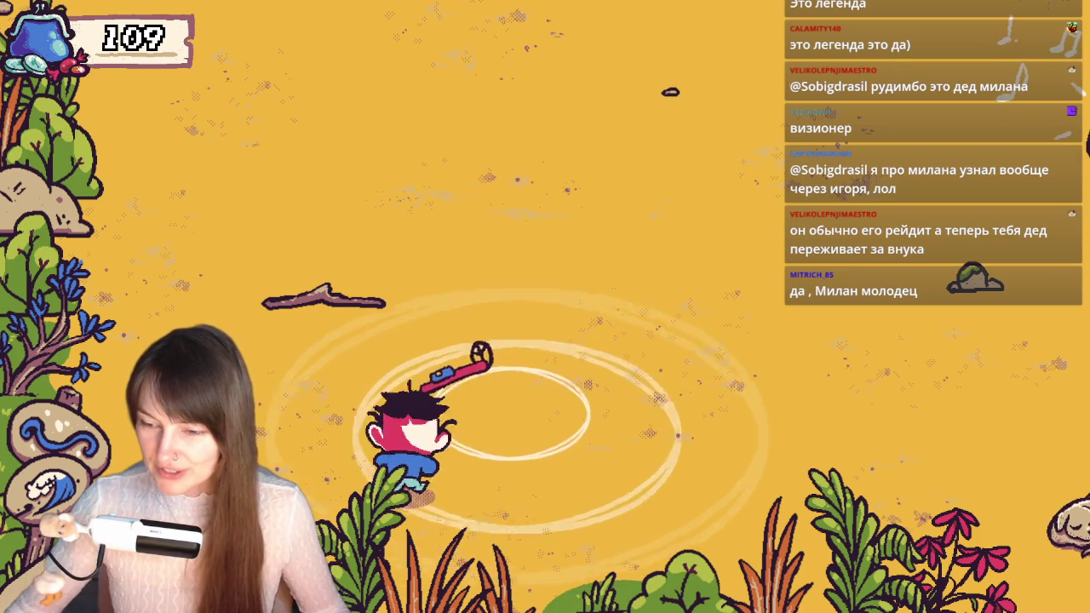
- Roam up and right along the shoreline and back, raising the purse to 113
{"action": "key", "text": "w"}
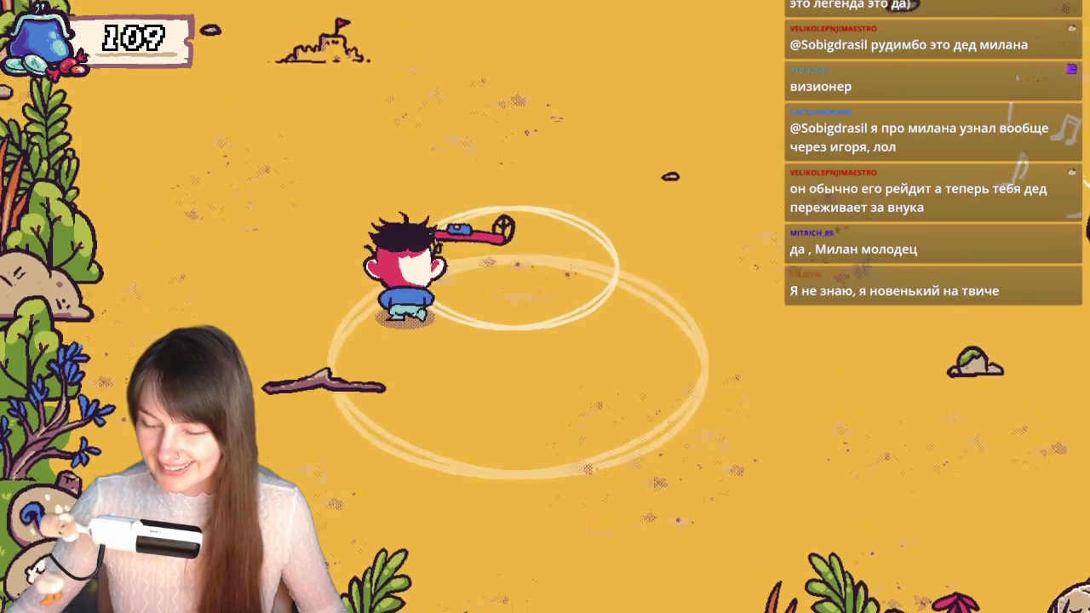
{"action": "key", "text": "w"}
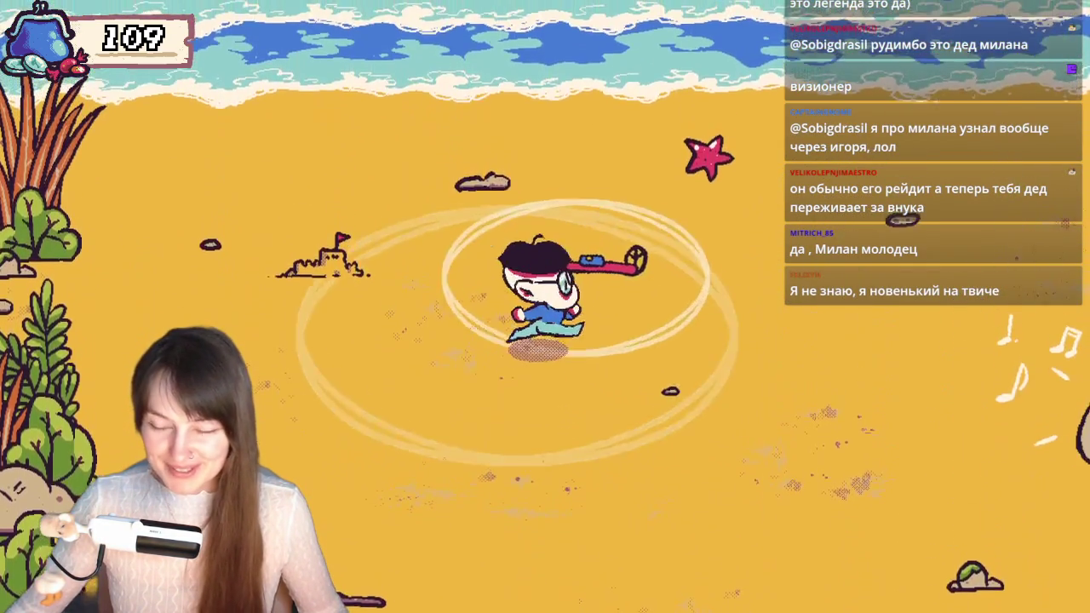
{"action": "key", "text": "d"}
{"action": "key", "text": "w"}
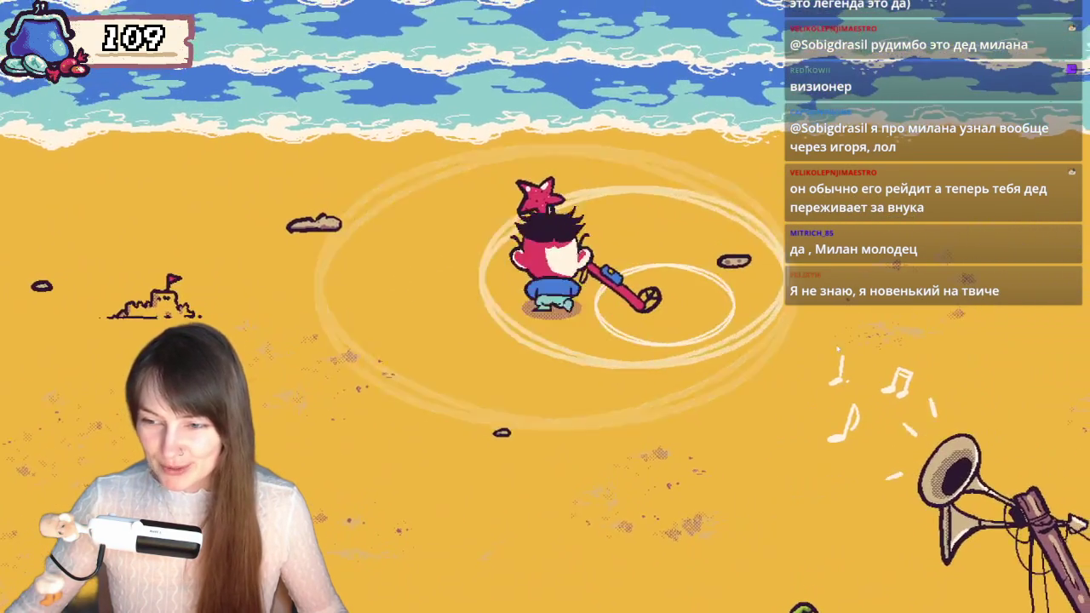
{"action": "key", "text": "d"}
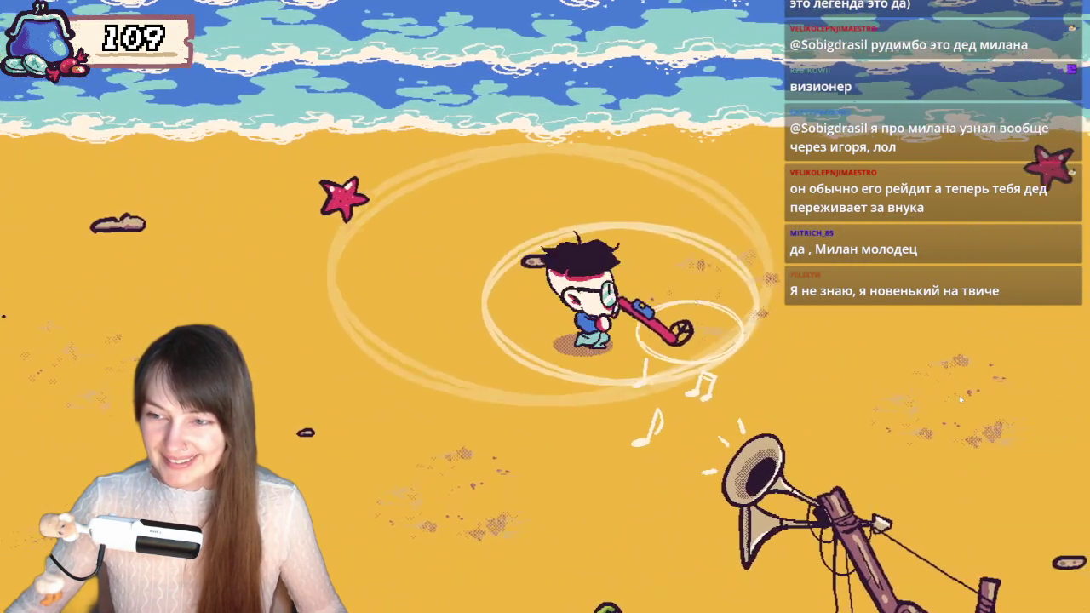
{"action": "key", "text": "d"}
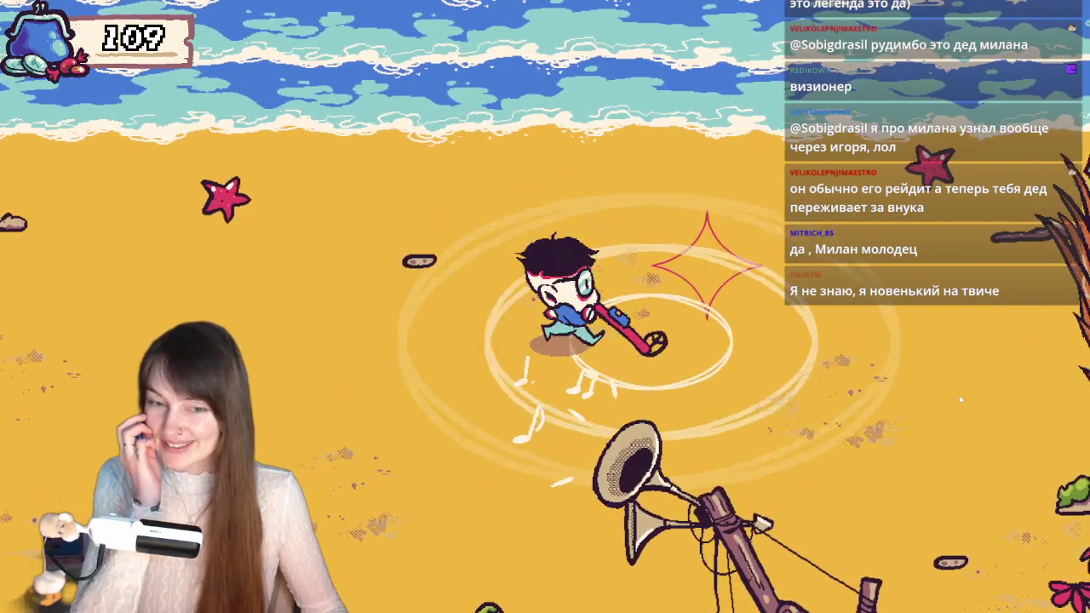
{"action": "key", "text": "d"}
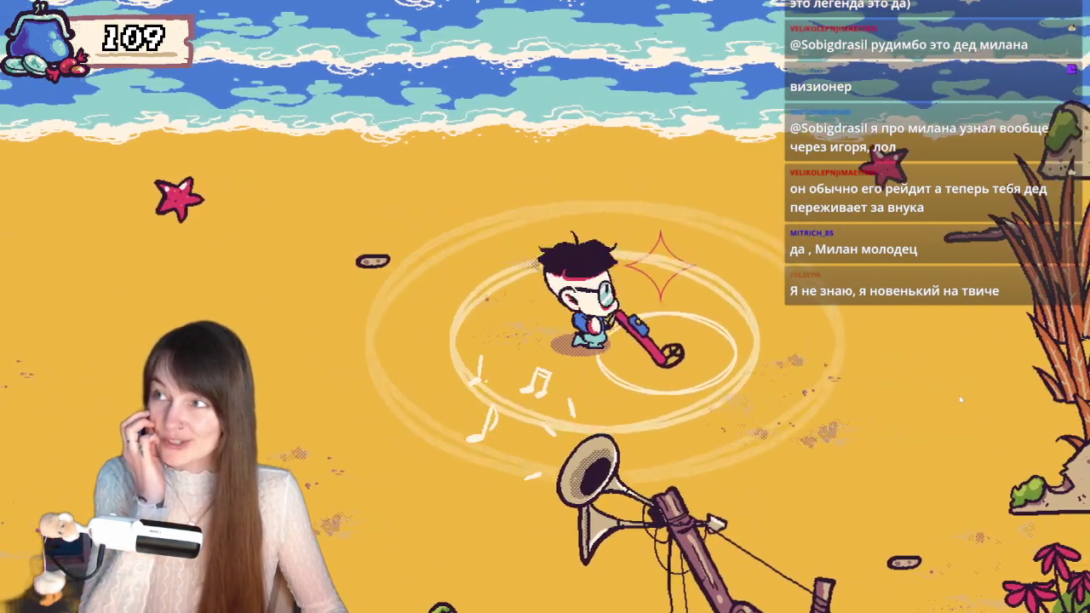
{"action": "key", "text": "w"}
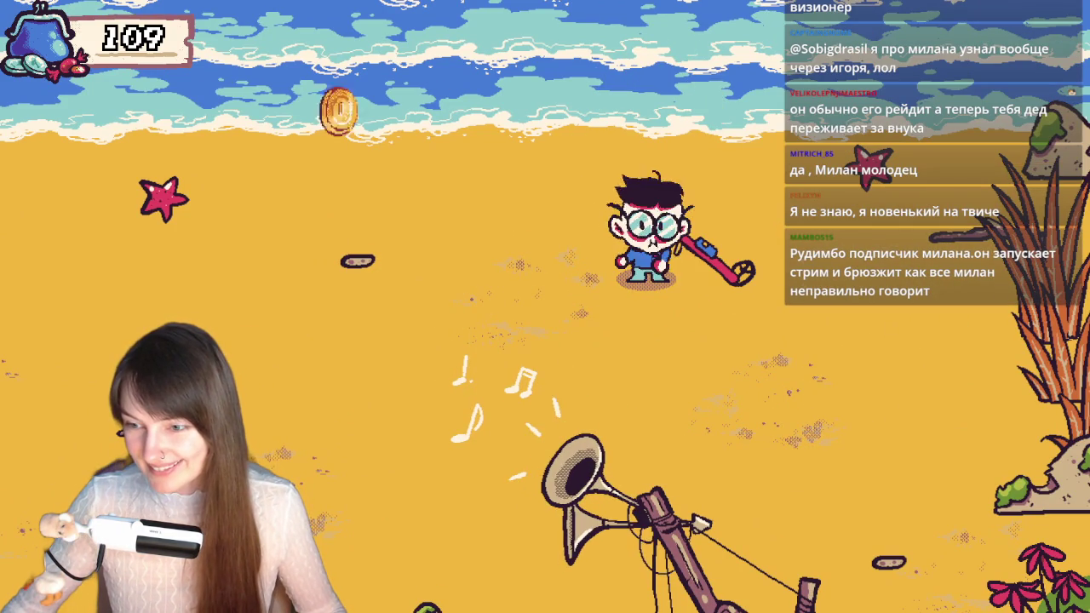
{"action": "key", "text": "s"}
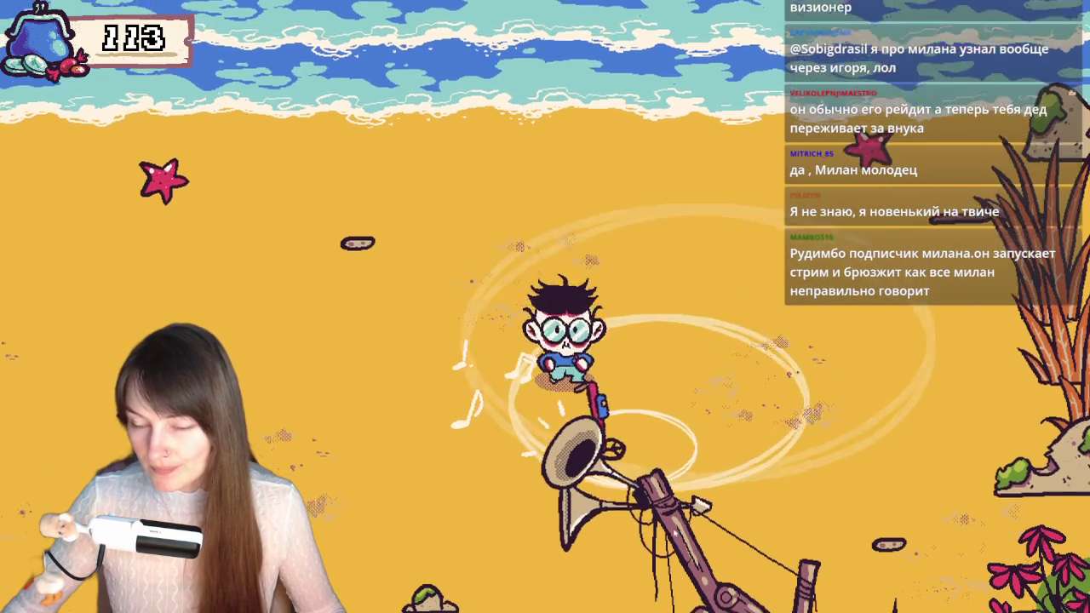
{"action": "key", "text": "a"}
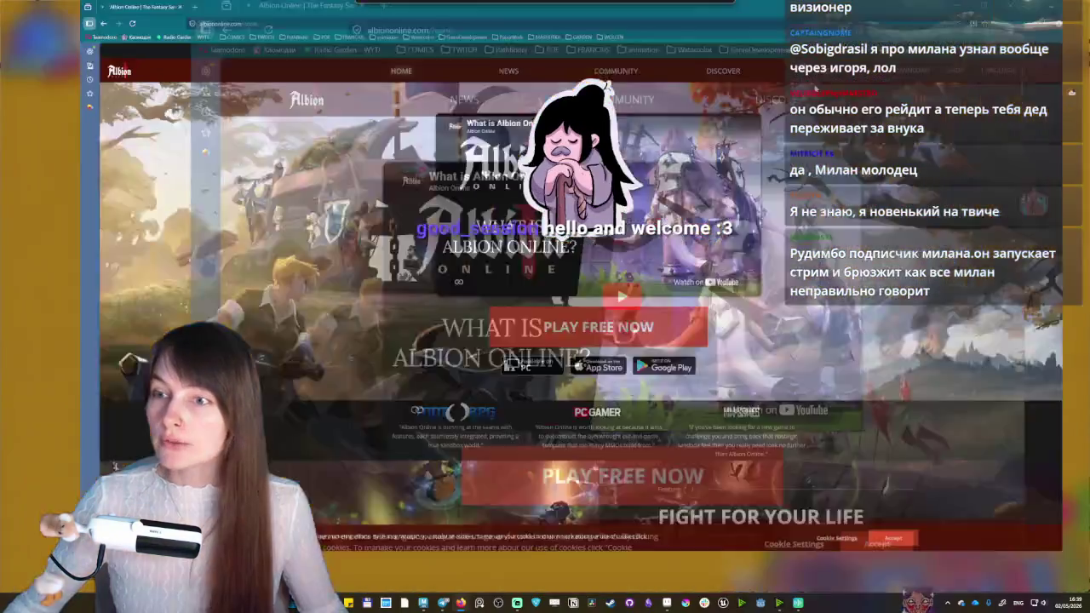
- Scroll through the Albion Online homepage's feature sections and return to the top
{"action": "scroll", "coordinate": [431, 295], "scroll_direction": "down", "scroll_amount": 3}
{"action": "scroll", "coordinate": [431, 295], "scroll_direction": "down", "scroll_amount": 3}
{"action": "scroll", "coordinate": [431, 295], "scroll_direction": "up", "scroll_amount": 3}
{"action": "scroll", "coordinate": [427, 322], "scroll_direction": "up", "scroll_amount": 2}
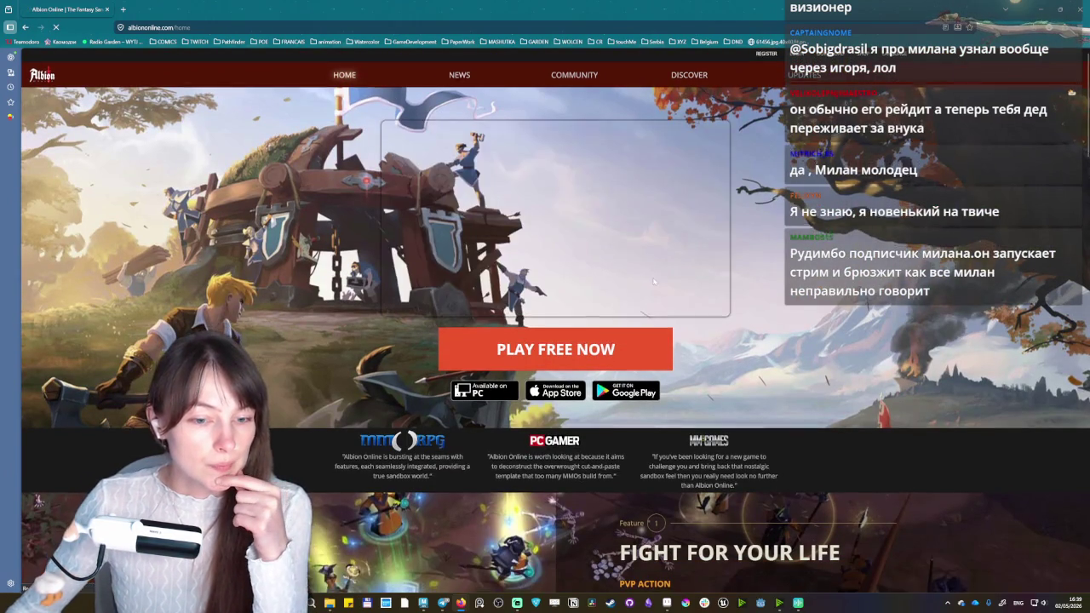
{"action": "scroll", "coordinate": [486, 360], "scroll_direction": "down", "scroll_amount": 2}
{"action": "scroll", "coordinate": [486, 361], "scroll_direction": "down", "scroll_amount": 2}
{"action": "scroll", "coordinate": [486, 360], "scroll_direction": "down", "scroll_amount": 5}
{"action": "scroll", "coordinate": [486, 360], "scroll_direction": "down", "scroll_amount": 3}
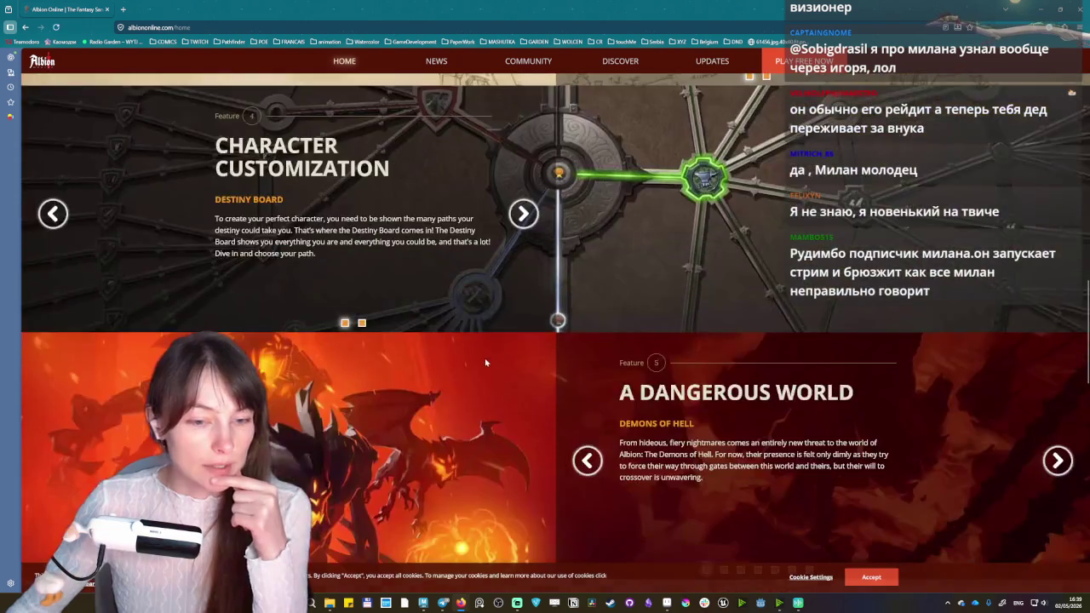
{"action": "scroll", "coordinate": [486, 361], "scroll_direction": "down", "scroll_amount": 5}
{"action": "scroll", "coordinate": [791, 476], "scroll_direction": "down", "scroll_amount": 4}
{"action": "scroll", "coordinate": [791, 476], "scroll_direction": "down", "scroll_amount": 1}
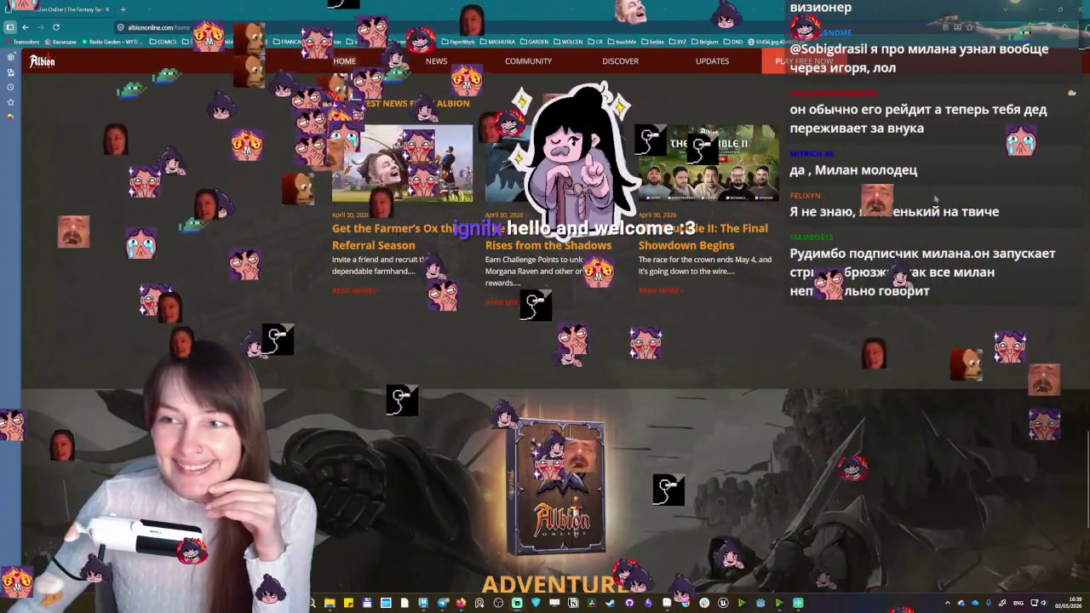
{"action": "scroll", "coordinate": [545, 340], "scroll_direction": "down", "scroll_amount": 10}
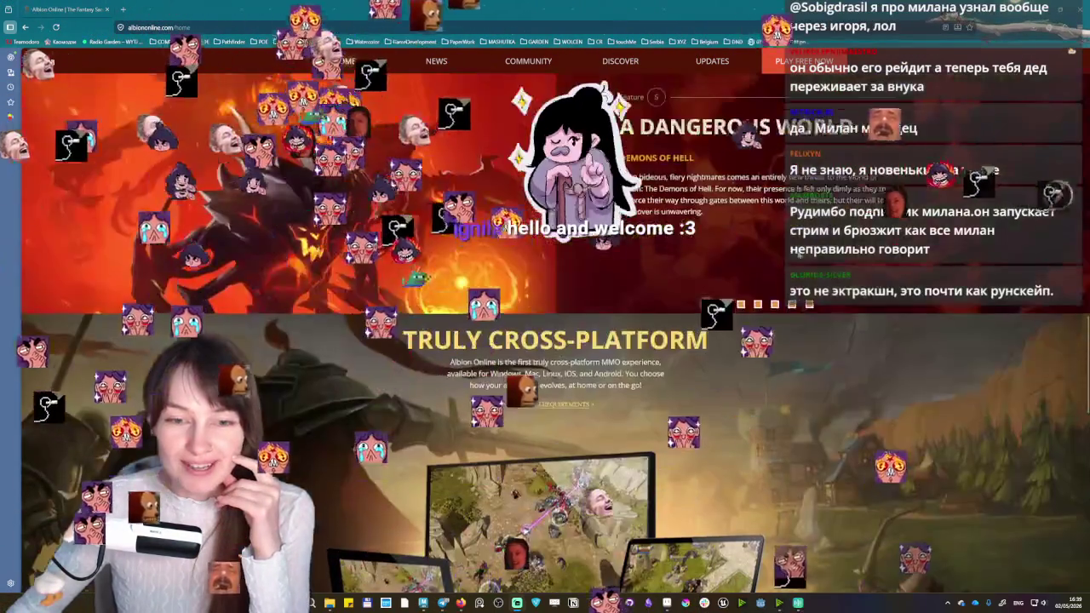
{"action": "scroll", "coordinate": [545, 340], "scroll_direction": "up", "scroll_amount": 3}
{"action": "scroll", "coordinate": [545, 341], "scroll_direction": "up", "scroll_amount": 3}
{"action": "scroll", "coordinate": [545, 341], "scroll_direction": "up", "scroll_amount": 3}
{"action": "scroll", "coordinate": [802, 259], "scroll_direction": "up", "scroll_amount": 2}
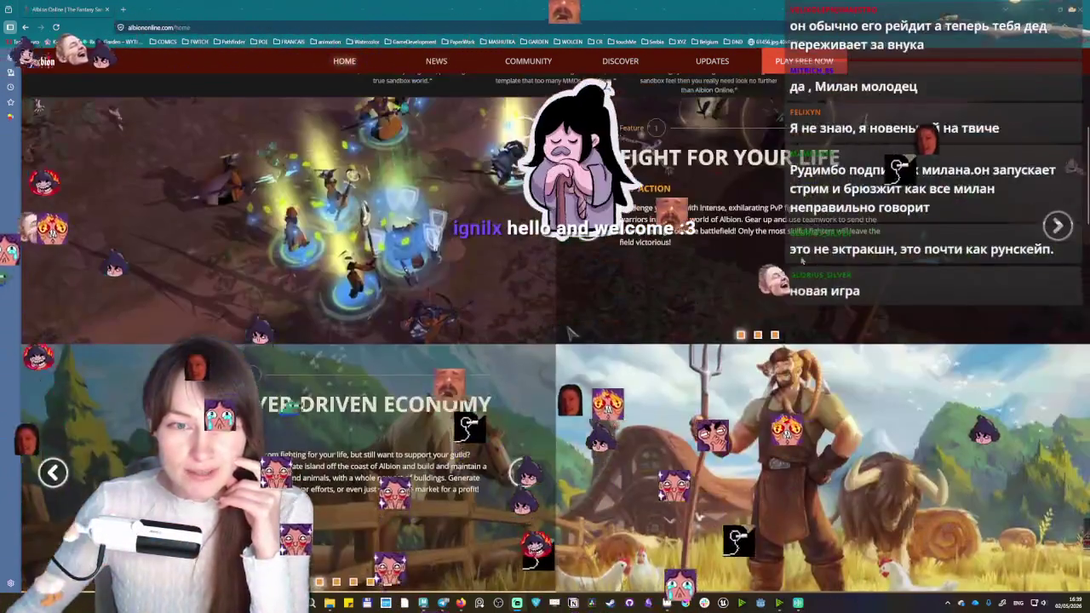
{"action": "scroll", "coordinate": [802, 260], "scroll_direction": "up", "scroll_amount": 1}
{"action": "scroll", "coordinate": [802, 264], "scroll_direction": "up", "scroll_amount": 3}
{"action": "scroll", "coordinate": [802, 269], "scroll_direction": "up", "scroll_amount": 2}
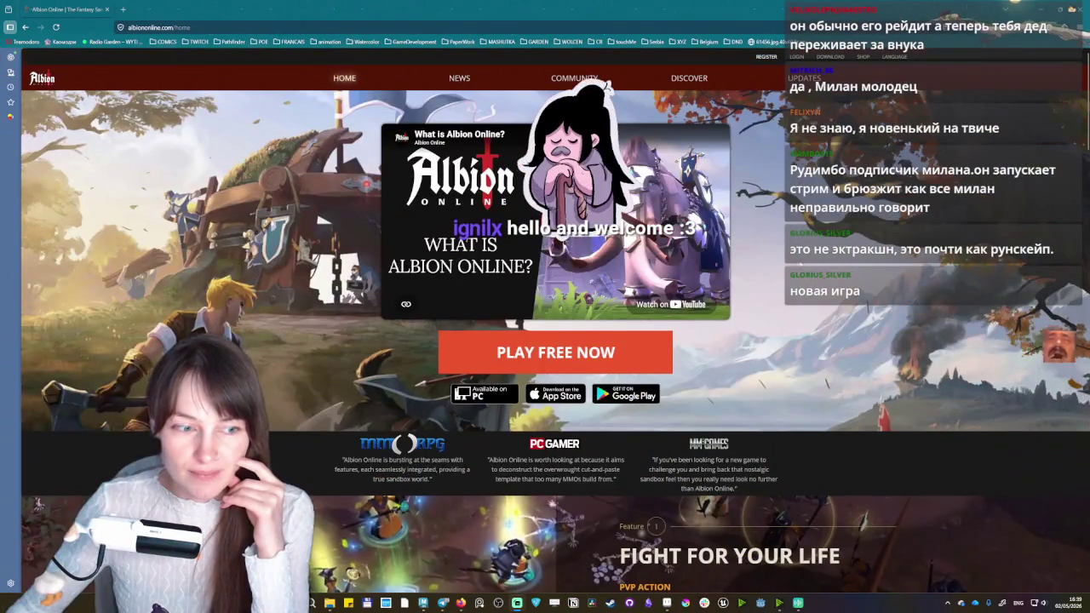
{"action": "scroll", "coordinate": [802, 269], "scroll_direction": "down", "scroll_amount": 5}
{"action": "scroll", "coordinate": [801, 264], "scroll_direction": "down", "scroll_amount": 3}
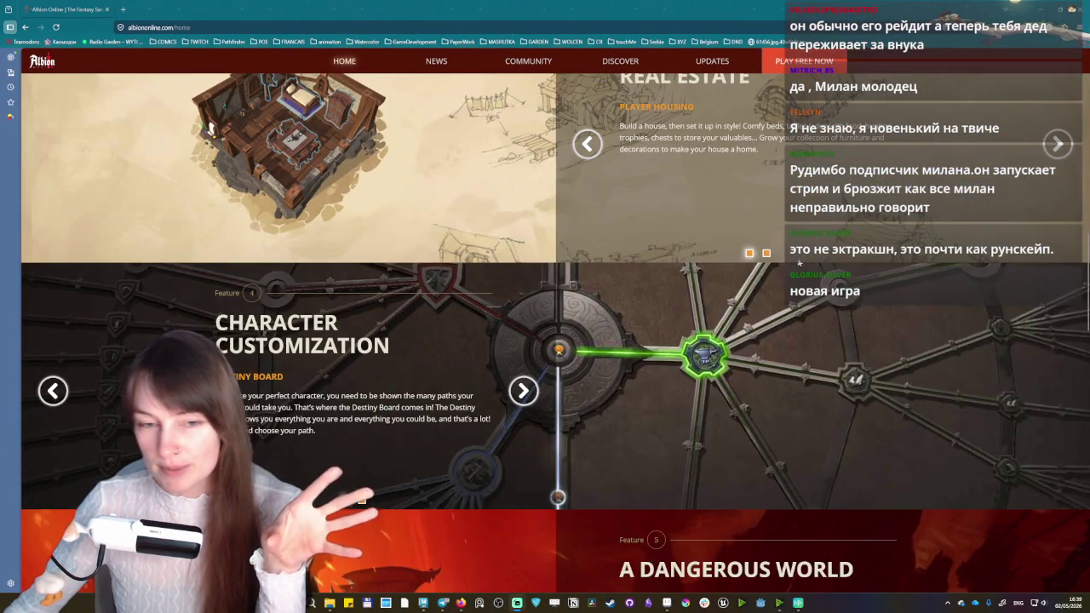
{"action": "scroll", "coordinate": [694, 267], "scroll_direction": "down", "scroll_amount": 4}
{"action": "scroll", "coordinate": [655, 316], "scroll_direction": "down", "scroll_amount": 3}
{"action": "scroll", "coordinate": [652, 322], "scroll_direction": "down", "scroll_amount": 4}
{"action": "scroll", "coordinate": [650, 330], "scroll_direction": "down", "scroll_amount": 4}
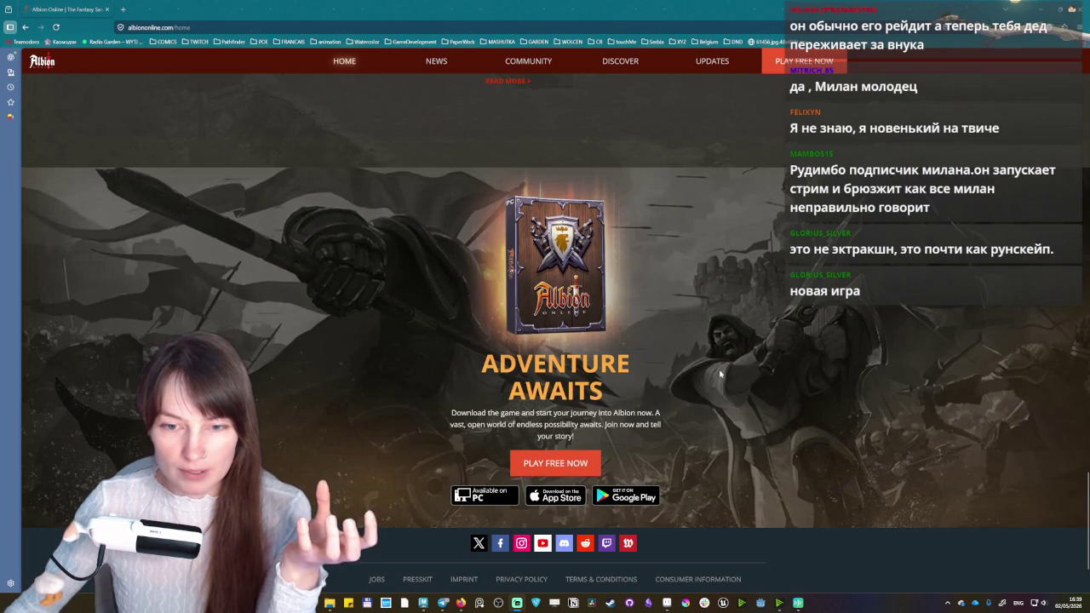
{"action": "scroll", "coordinate": [738, 366], "scroll_direction": "down", "scroll_amount": 2}
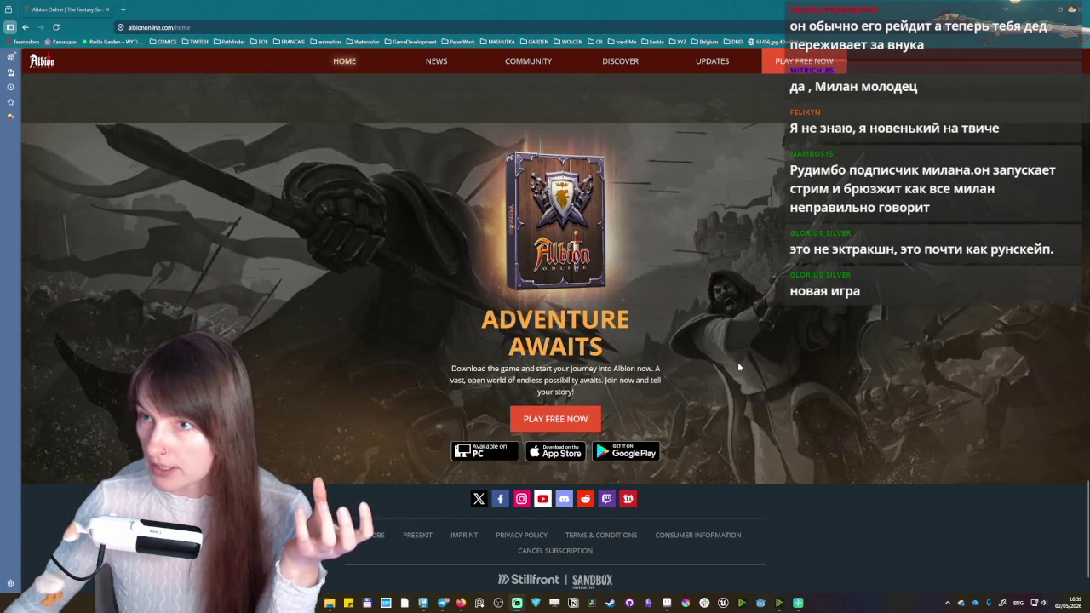
{"action": "scroll", "coordinate": [738, 371], "scroll_direction": "up", "scroll_amount": 3}
{"action": "scroll", "coordinate": [733, 371], "scroll_direction": "up", "scroll_amount": 4}
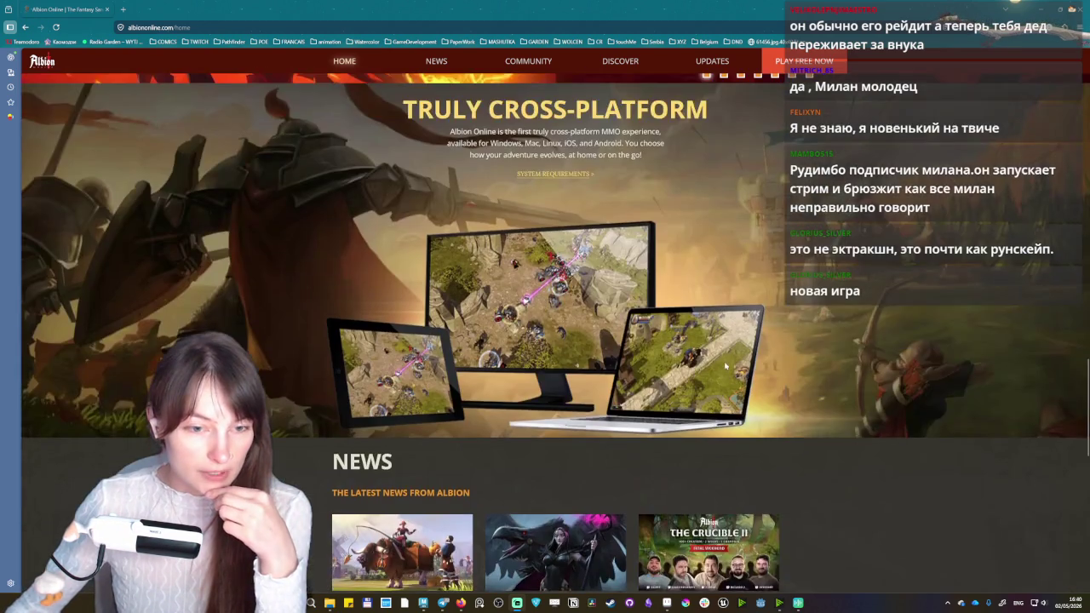
{"action": "scroll", "coordinate": [723, 371], "scroll_direction": "down", "scroll_amount": 1}
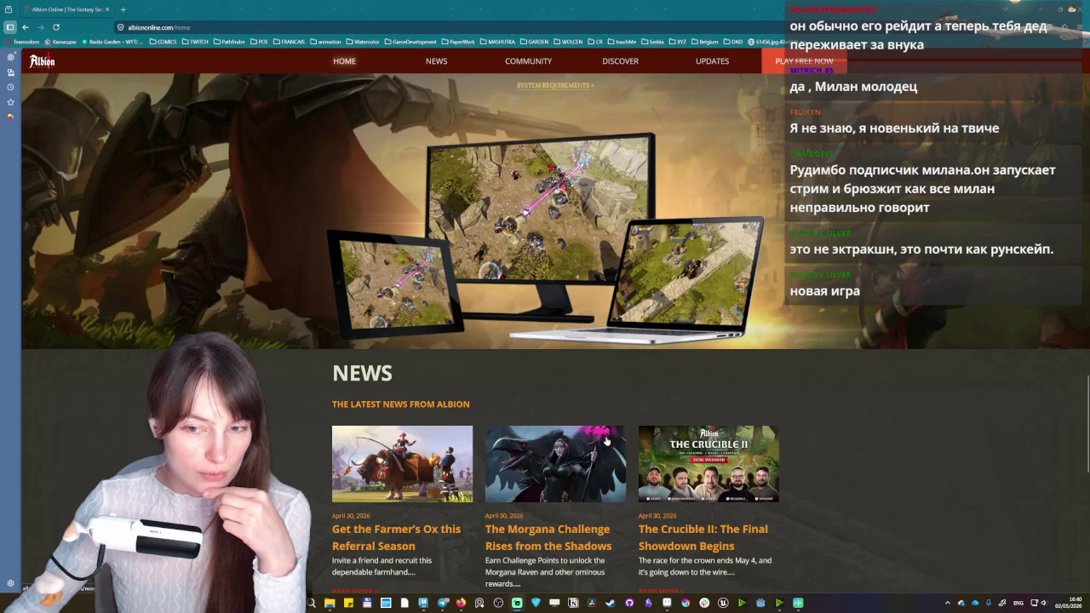
{"action": "scroll", "coordinate": [605, 439], "scroll_direction": "up", "scroll_amount": 5}
{"action": "scroll", "coordinate": [608, 440], "scroll_direction": "up", "scroll_amount": 5}
{"action": "scroll", "coordinate": [614, 441], "scroll_direction": "up", "scroll_amount": 5}
{"action": "scroll", "coordinate": [620, 443], "scroll_direction": "up", "scroll_amount": 2}
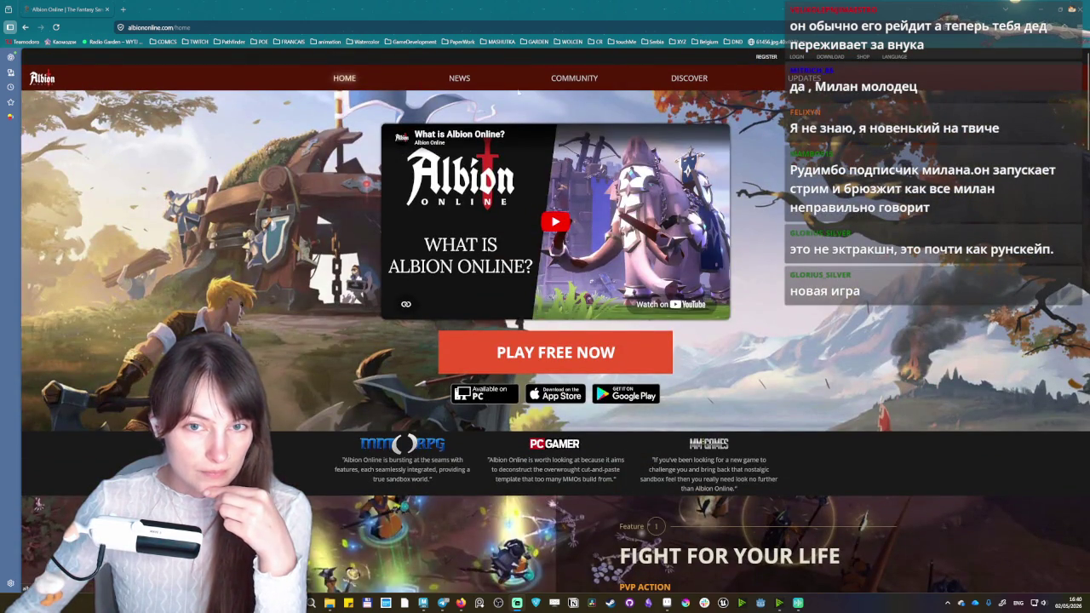
- Search 'albion steam' in a new tab and look over Albion Online's Steam page
{"action": "left_click", "coordinate": [122, 10]}
{"action": "type", "text": "albion steam"}
{"action": "key", "text": "Return"}
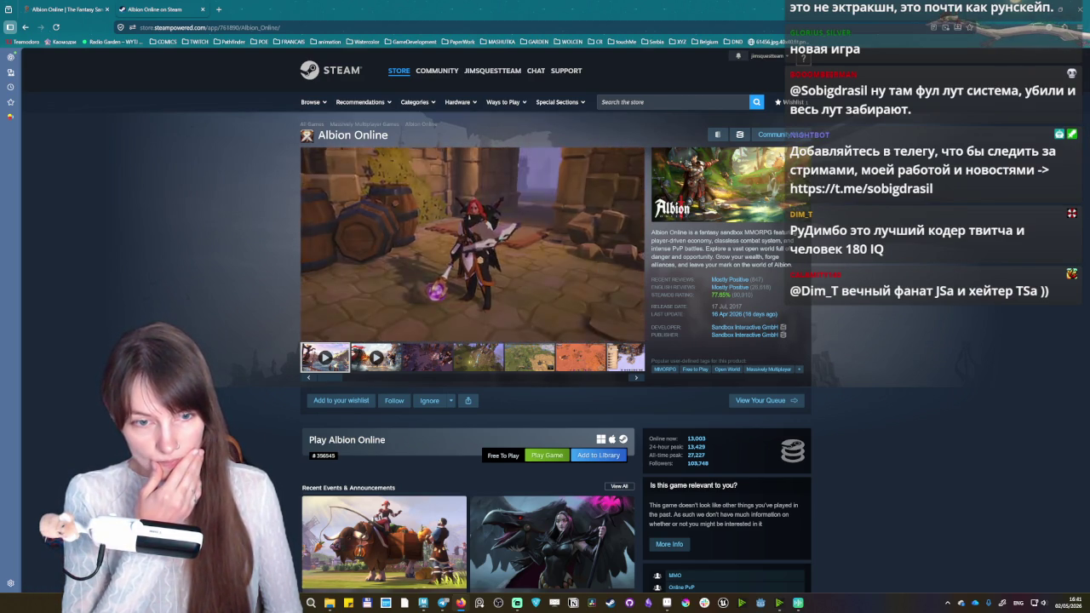
{"action": "scroll", "coordinate": [472, 243], "scroll_direction": "down", "scroll_amount": 1}
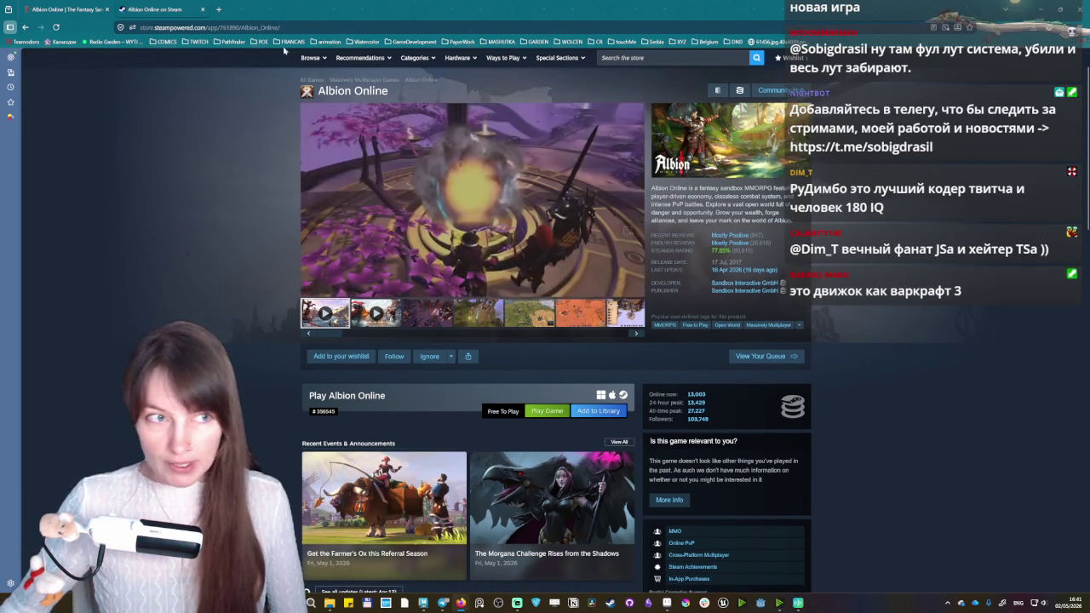
- Search 'gods death and reapers' in another new tab
{"action": "left_click", "coordinate": [218, 10]}
{"action": "type", "text": "gods death and reapers"}
{"action": "key", "text": "Return"}
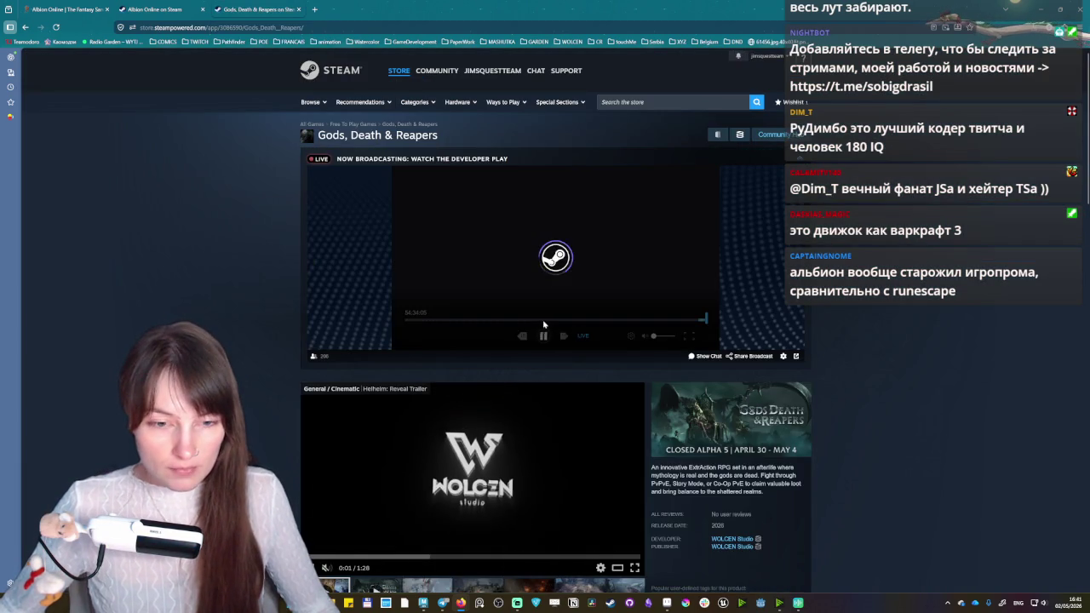
- Play the Gods, Death & Reapers reveal trailer full screen on its Steam page
{"action": "scroll", "coordinate": [544, 337], "scroll_direction": "down", "scroll_amount": 5}
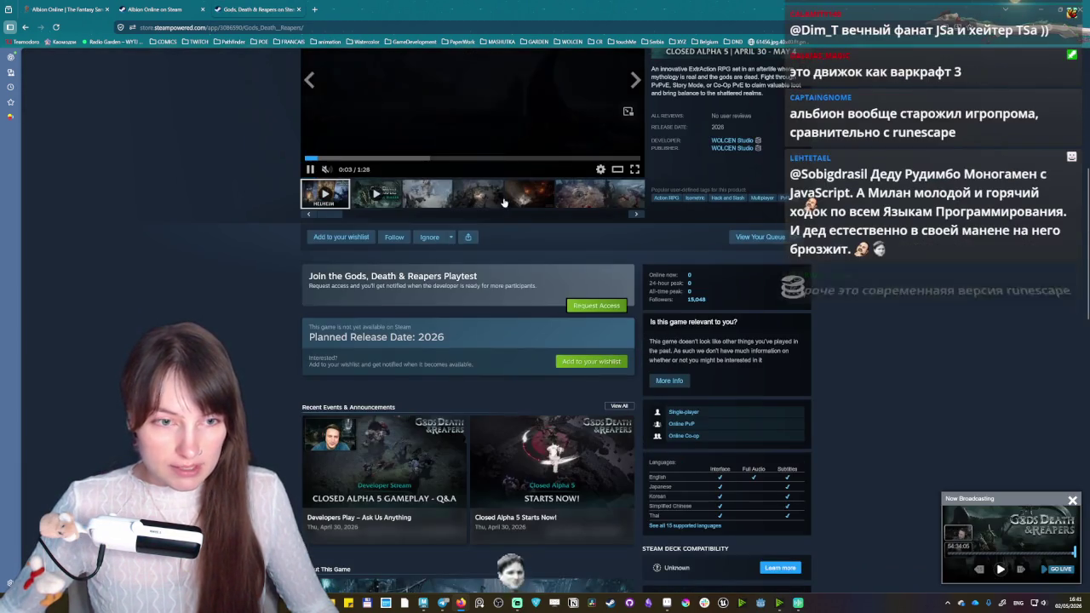
{"action": "scroll", "coordinate": [628, 296], "scroll_direction": "up", "scroll_amount": 2}
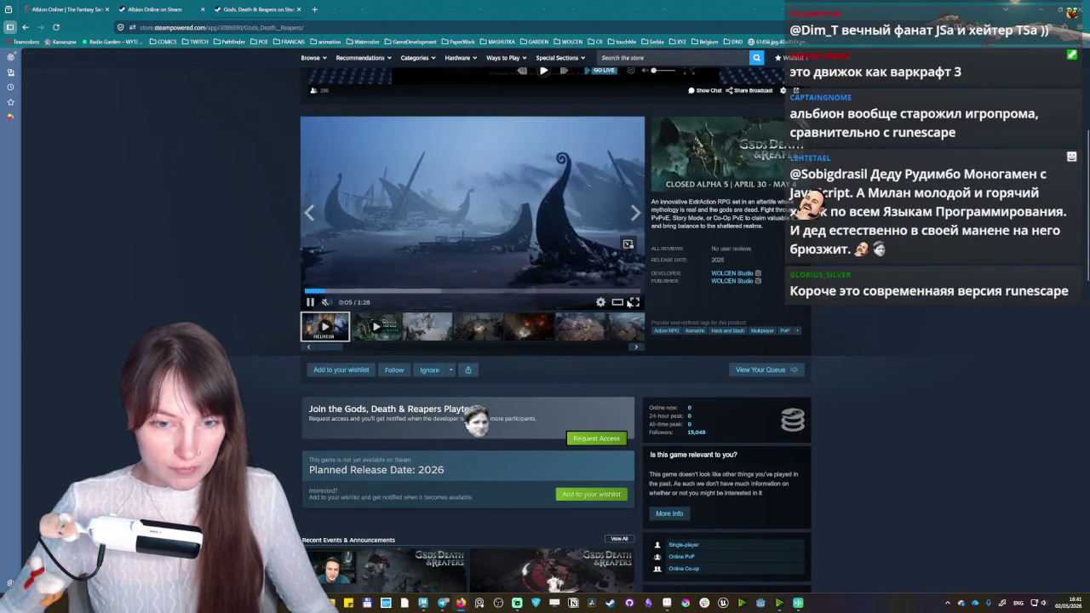
{"action": "left_click", "coordinate": [635, 304]}
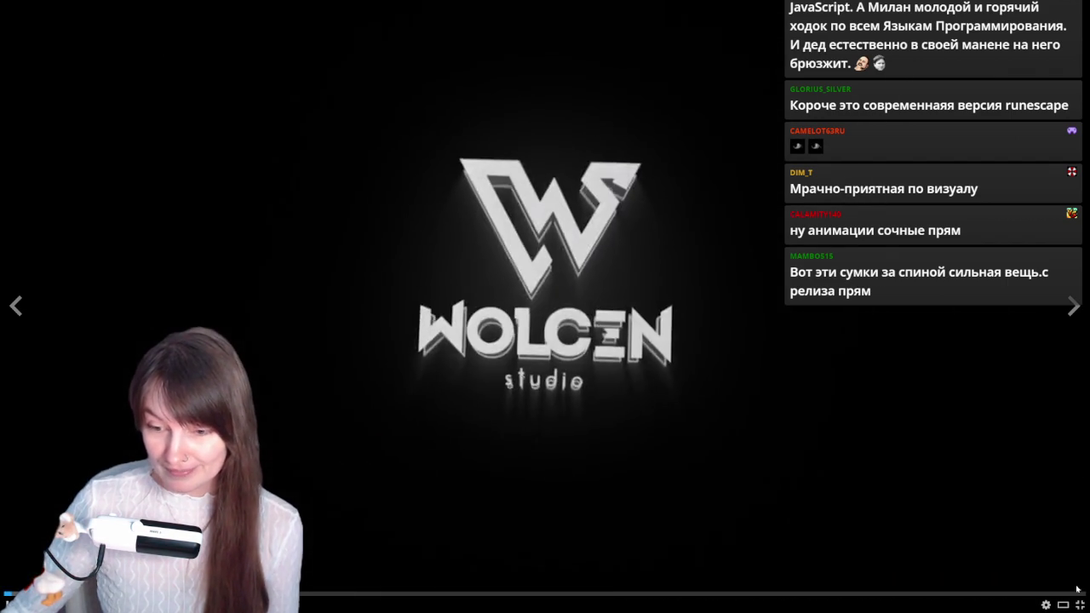
- Skip the Gods, Death & Reapers reveal trailer to its end, then play the 3:19 trailer full screen
{"action": "key", "text": "Escape"}
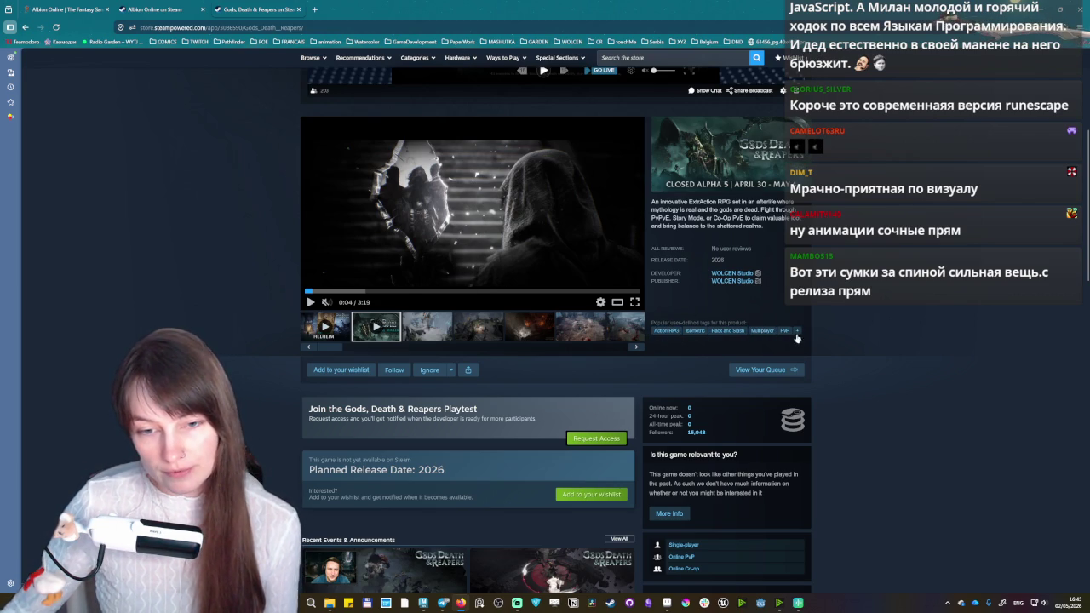
{"action": "scroll", "coordinate": [531, 331], "scroll_direction": "down", "scroll_amount": 2}
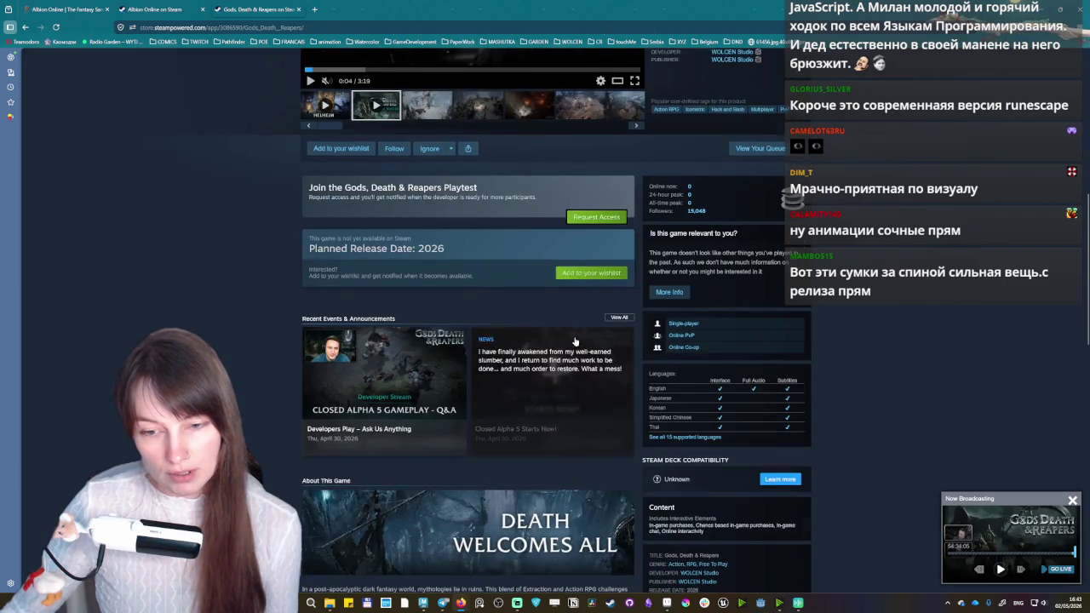
{"action": "scroll", "coordinate": [578, 348], "scroll_direction": "up", "scroll_amount": 3}
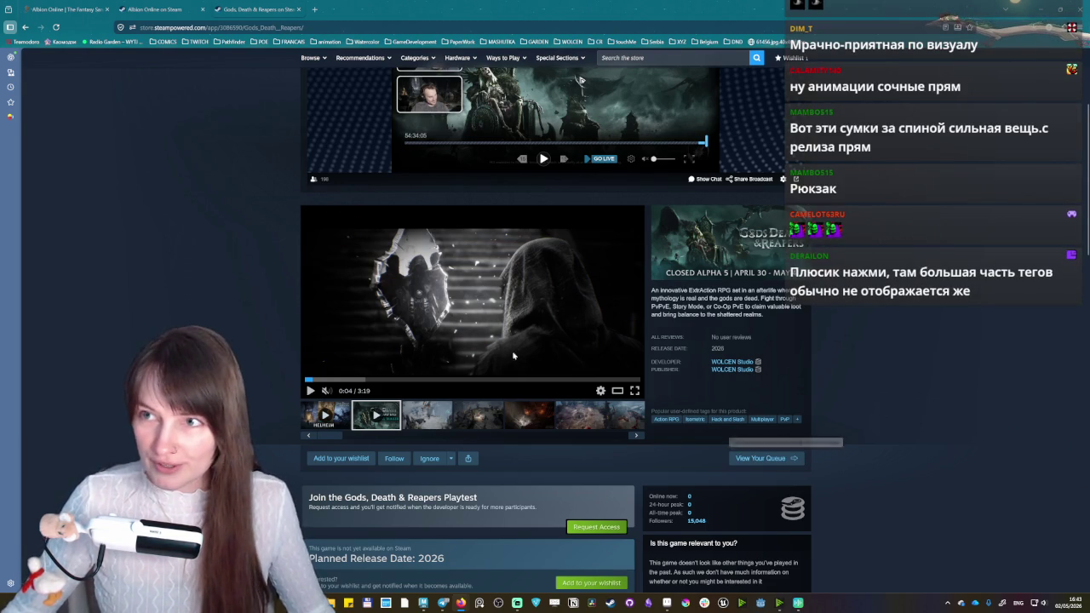
{"action": "left_click", "coordinate": [332, 418]}
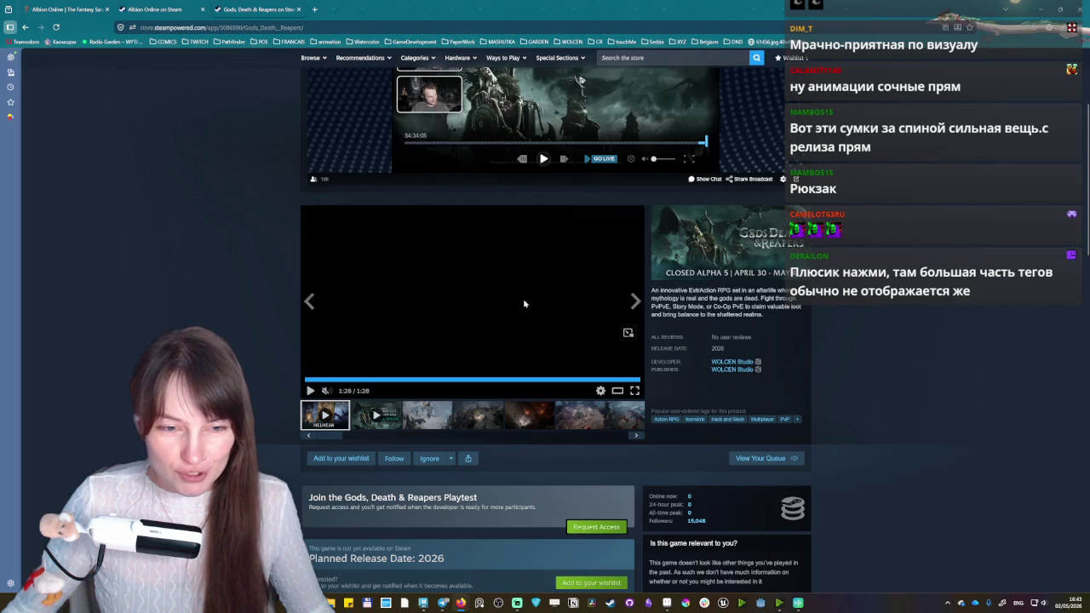
{"action": "left_click", "coordinate": [377, 417]}
{"action": "mouse_move", "coordinate": [472, 298]}
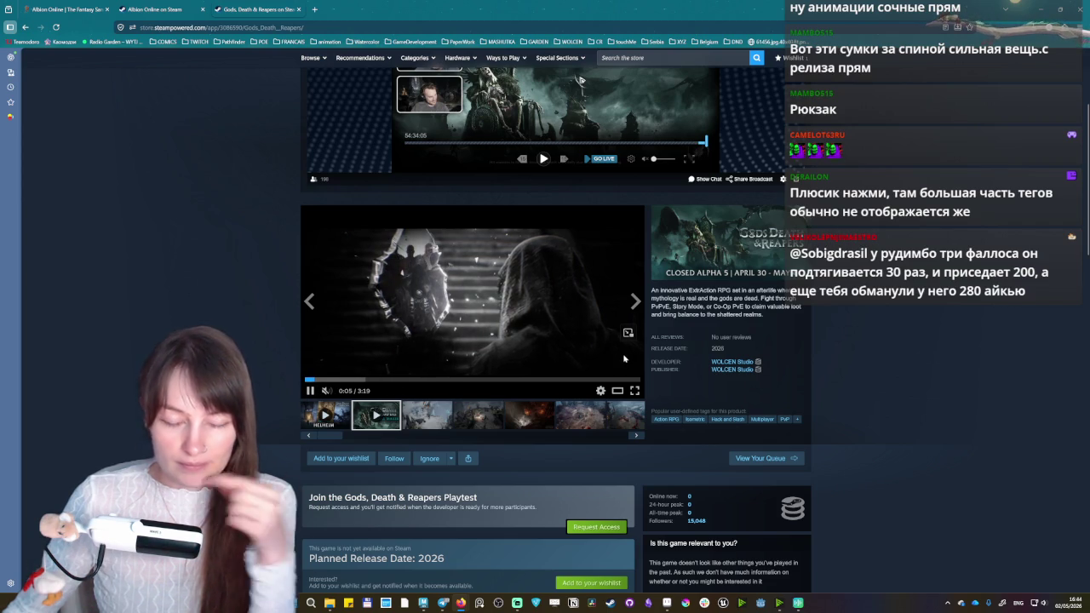
{"action": "left_click", "coordinate": [634, 390]}
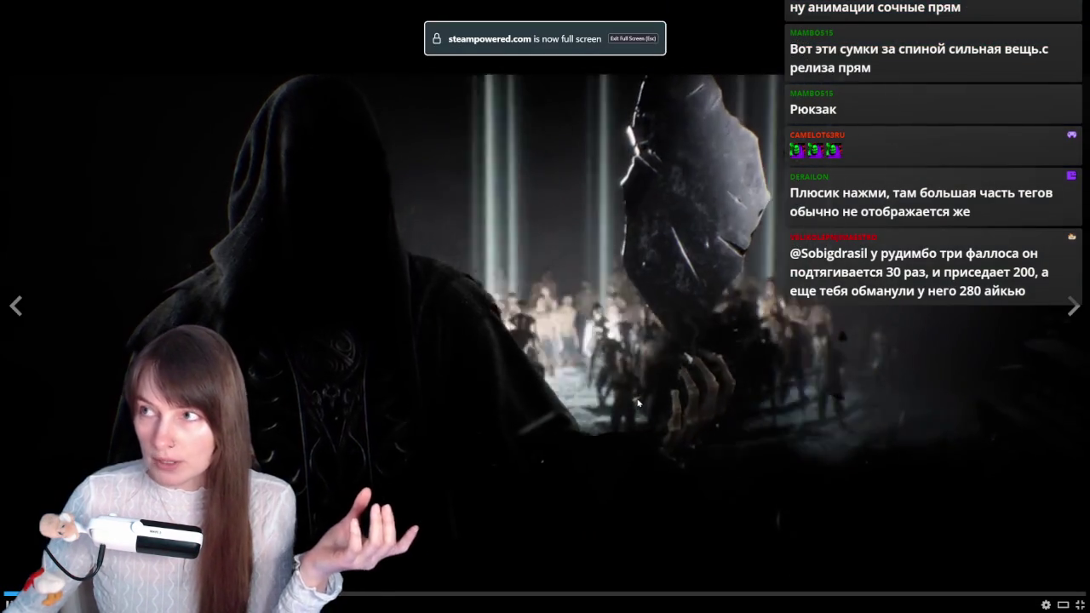